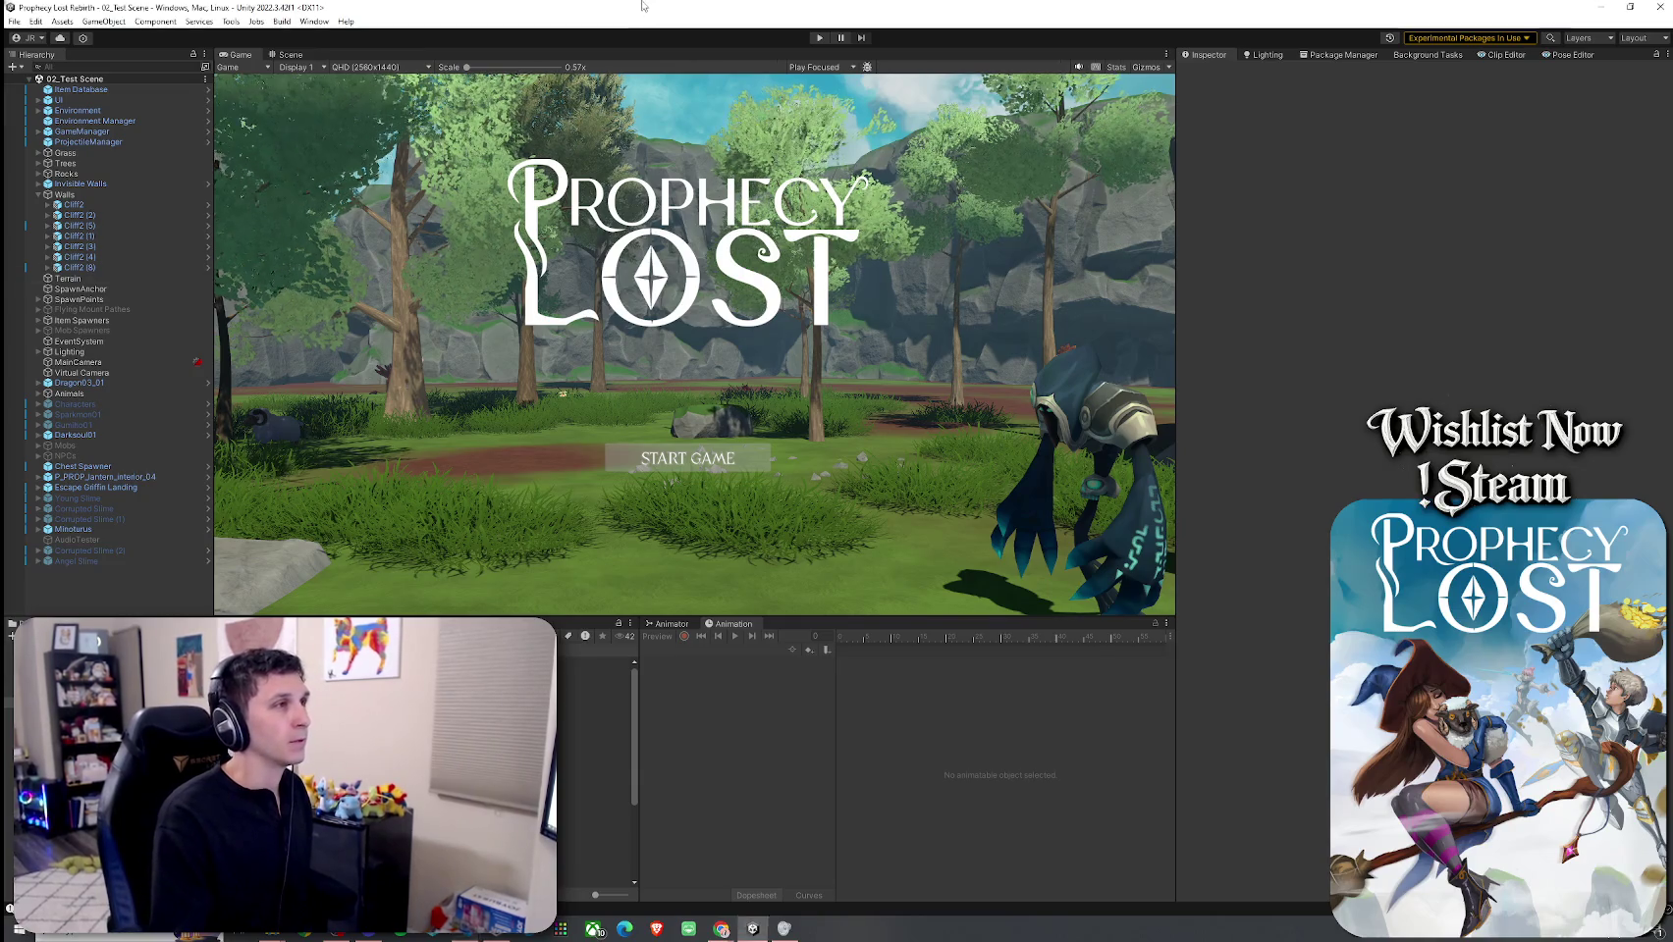
Step: Save the test scene via File > Save and maximise the Game view with Shift+Space
click(13, 21)
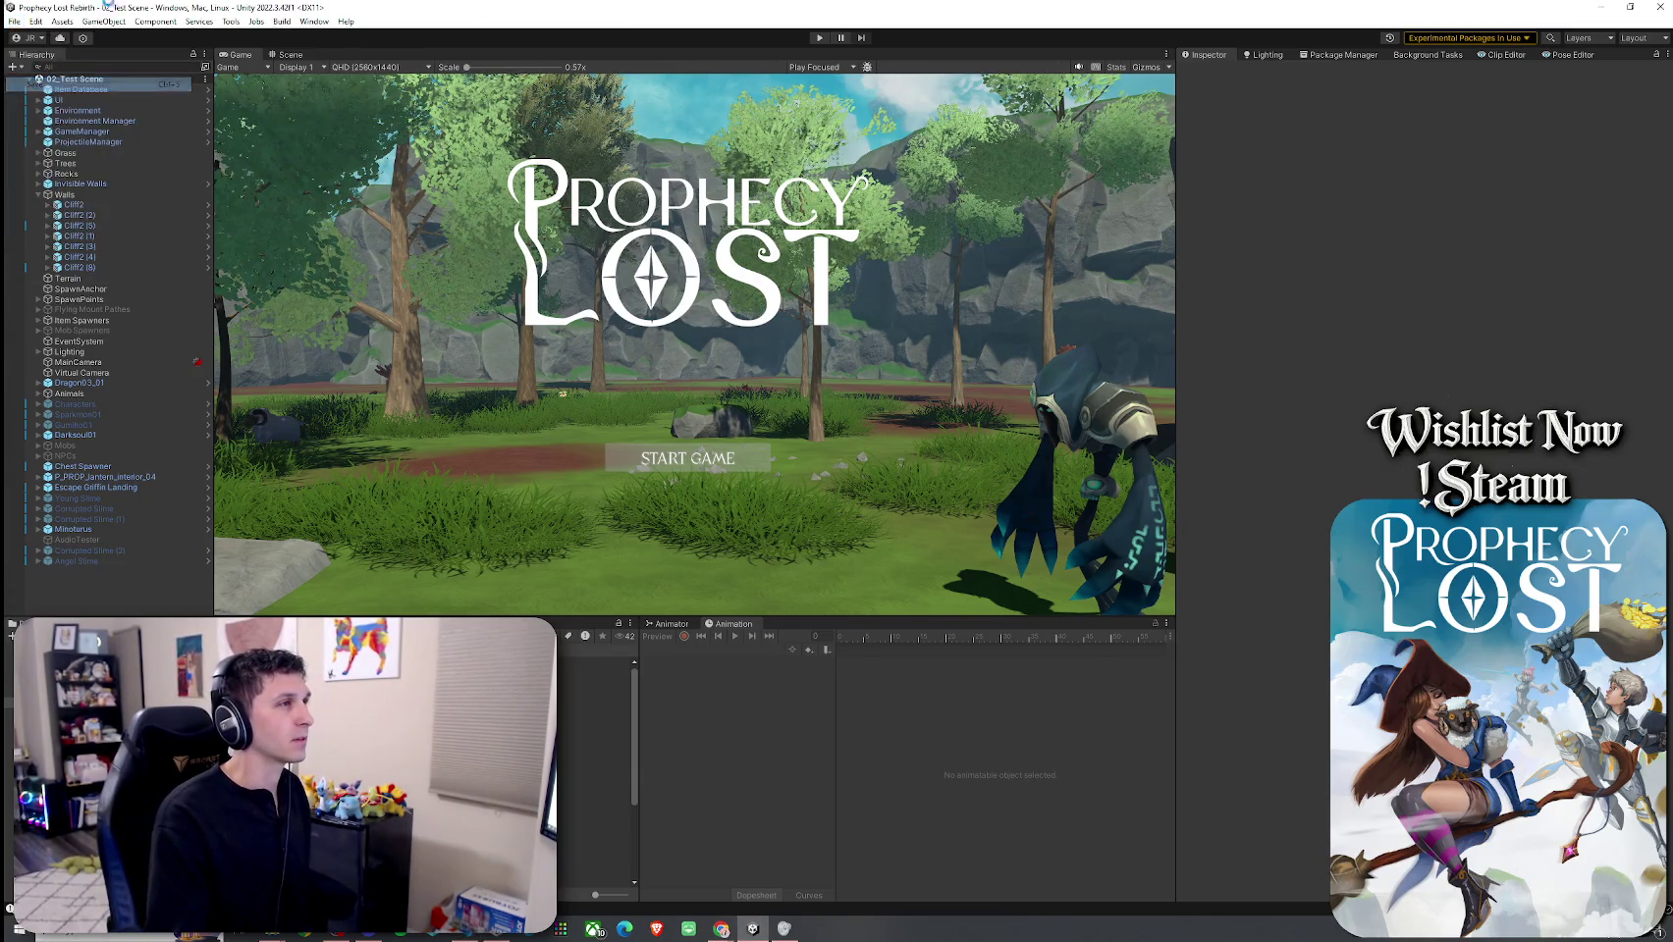
click(40, 84)
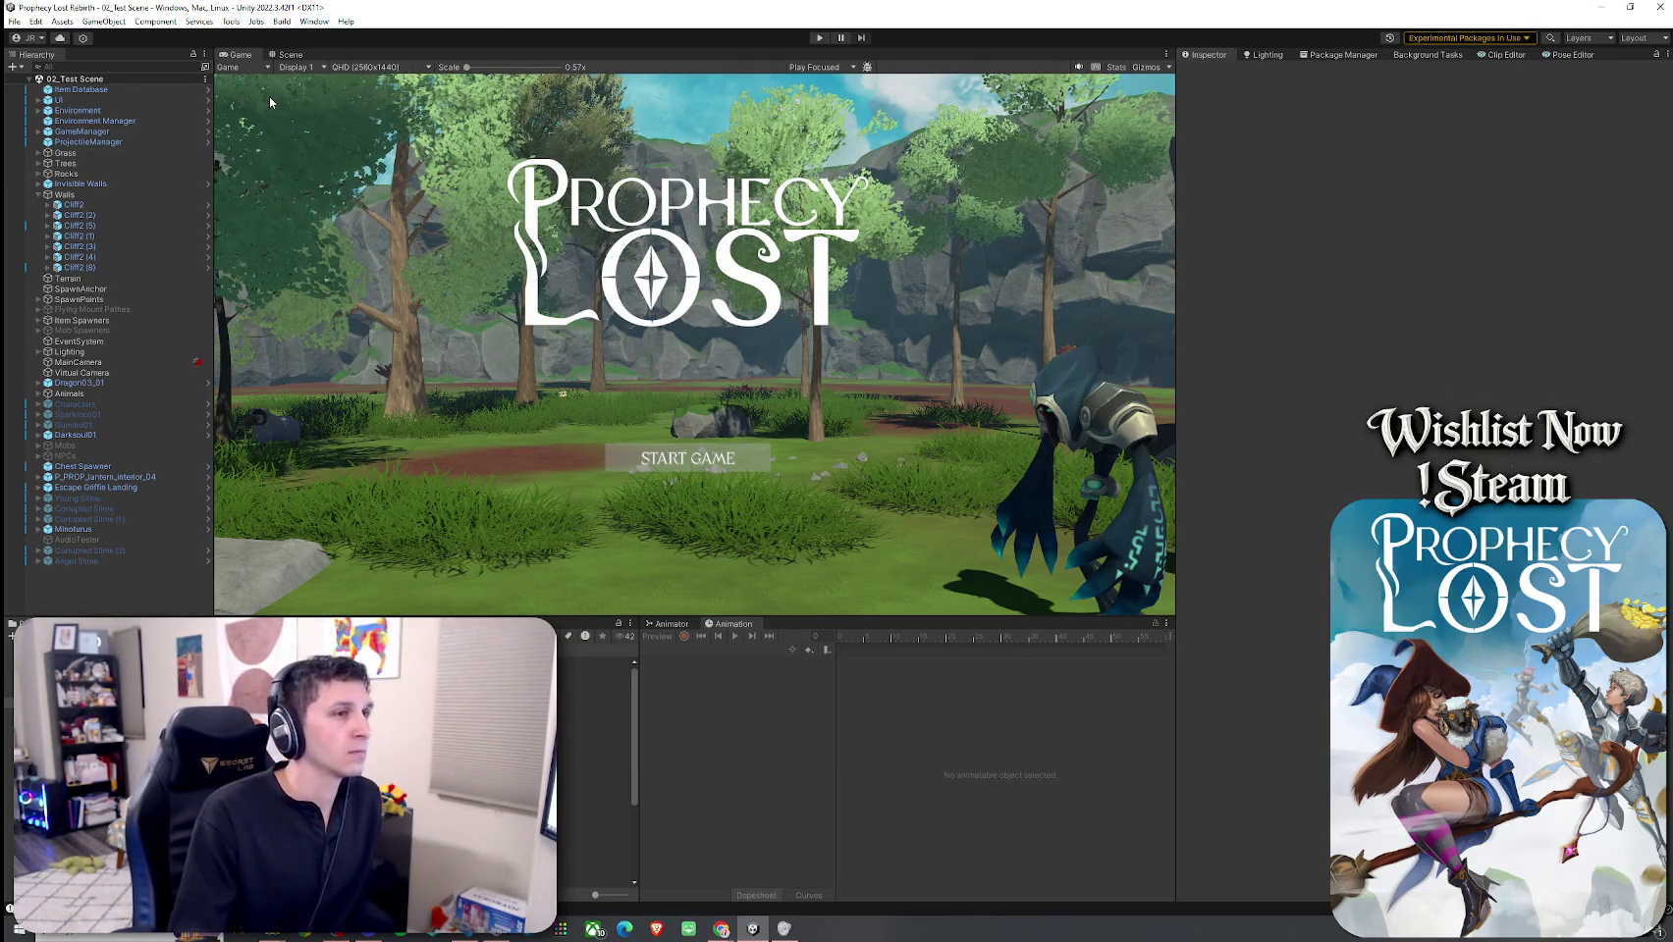
key(shift+space)
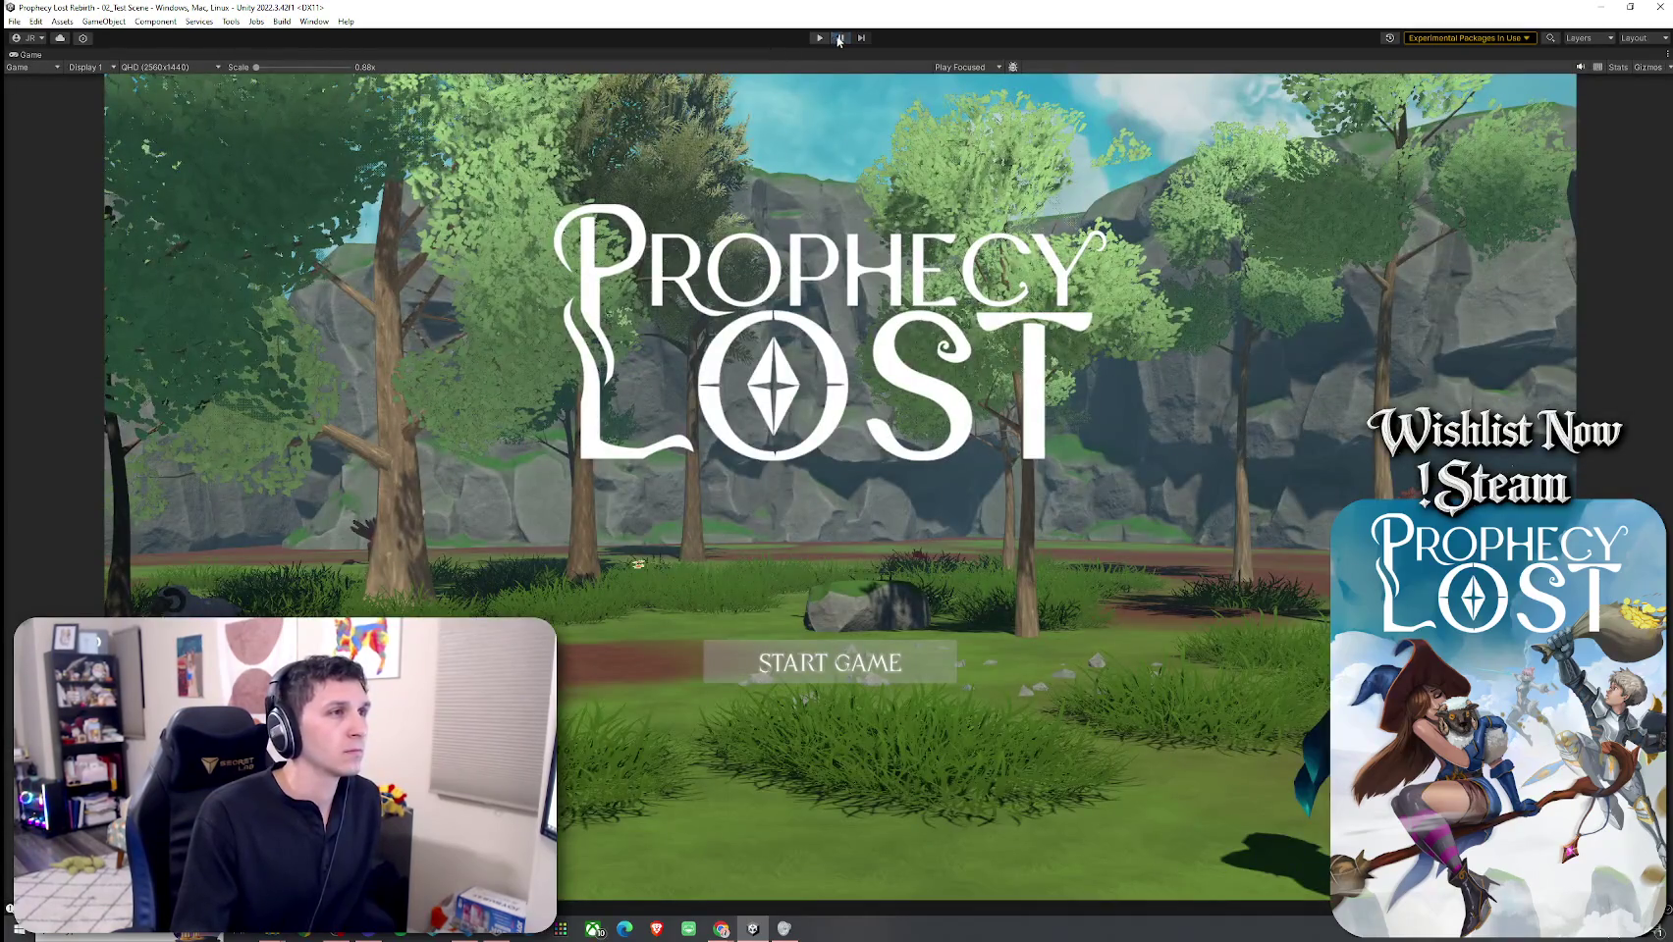
Step: Enter Play mode with Ctrl+P and click START GAME to load the forest match
key(ctrl+p)
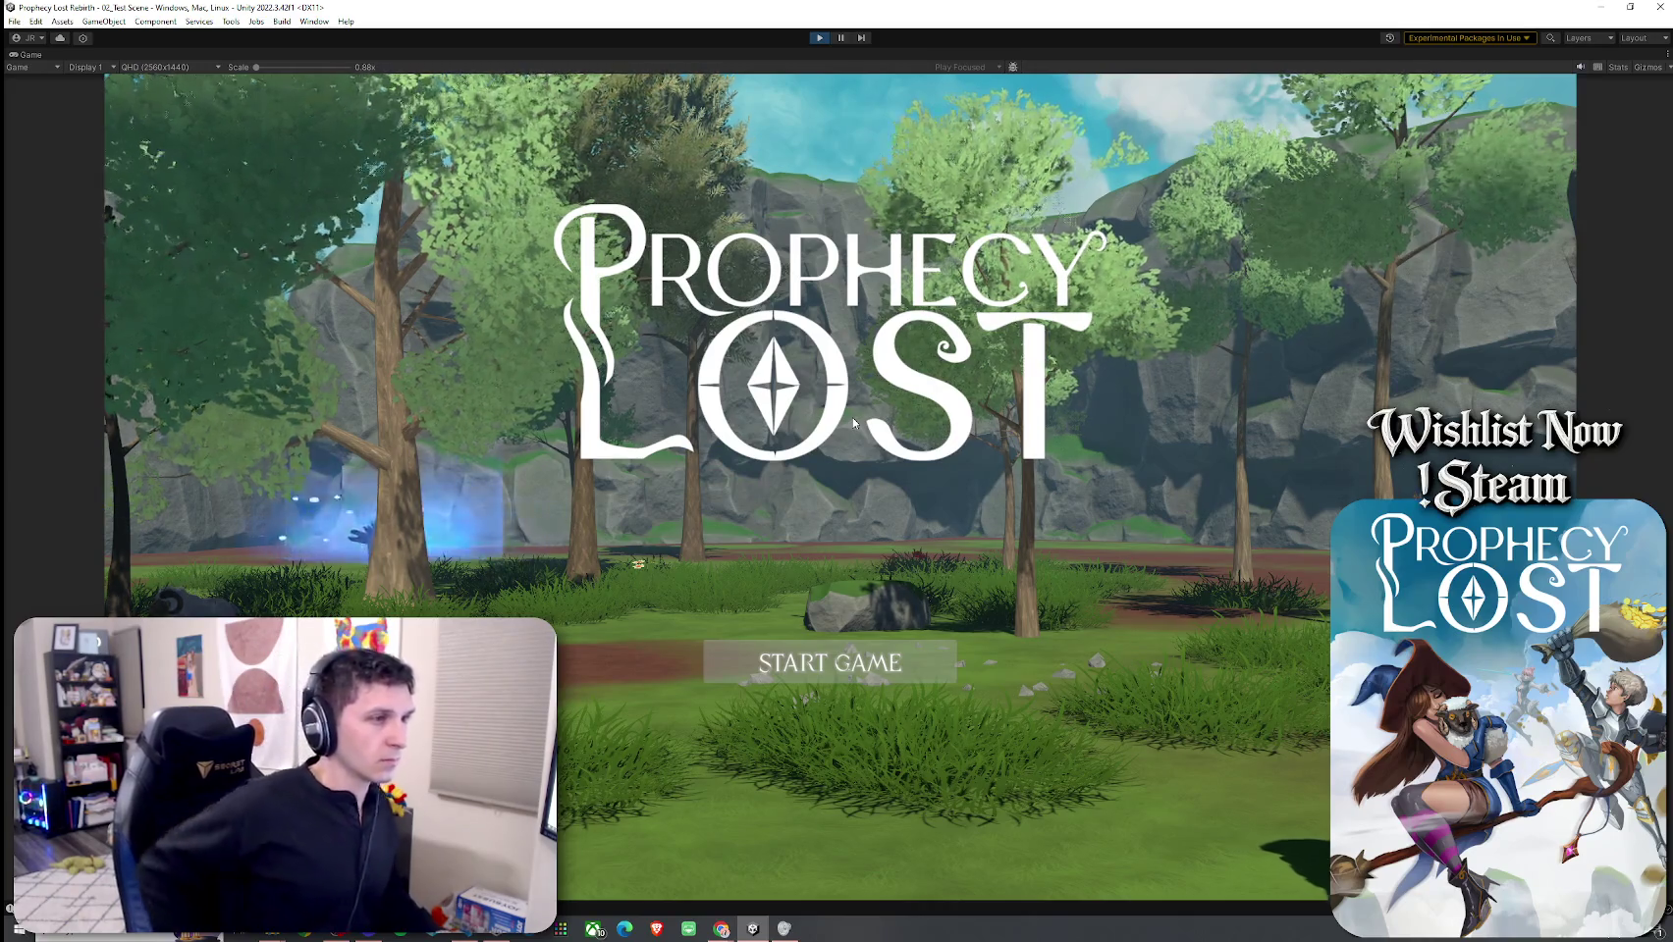
click(798, 674)
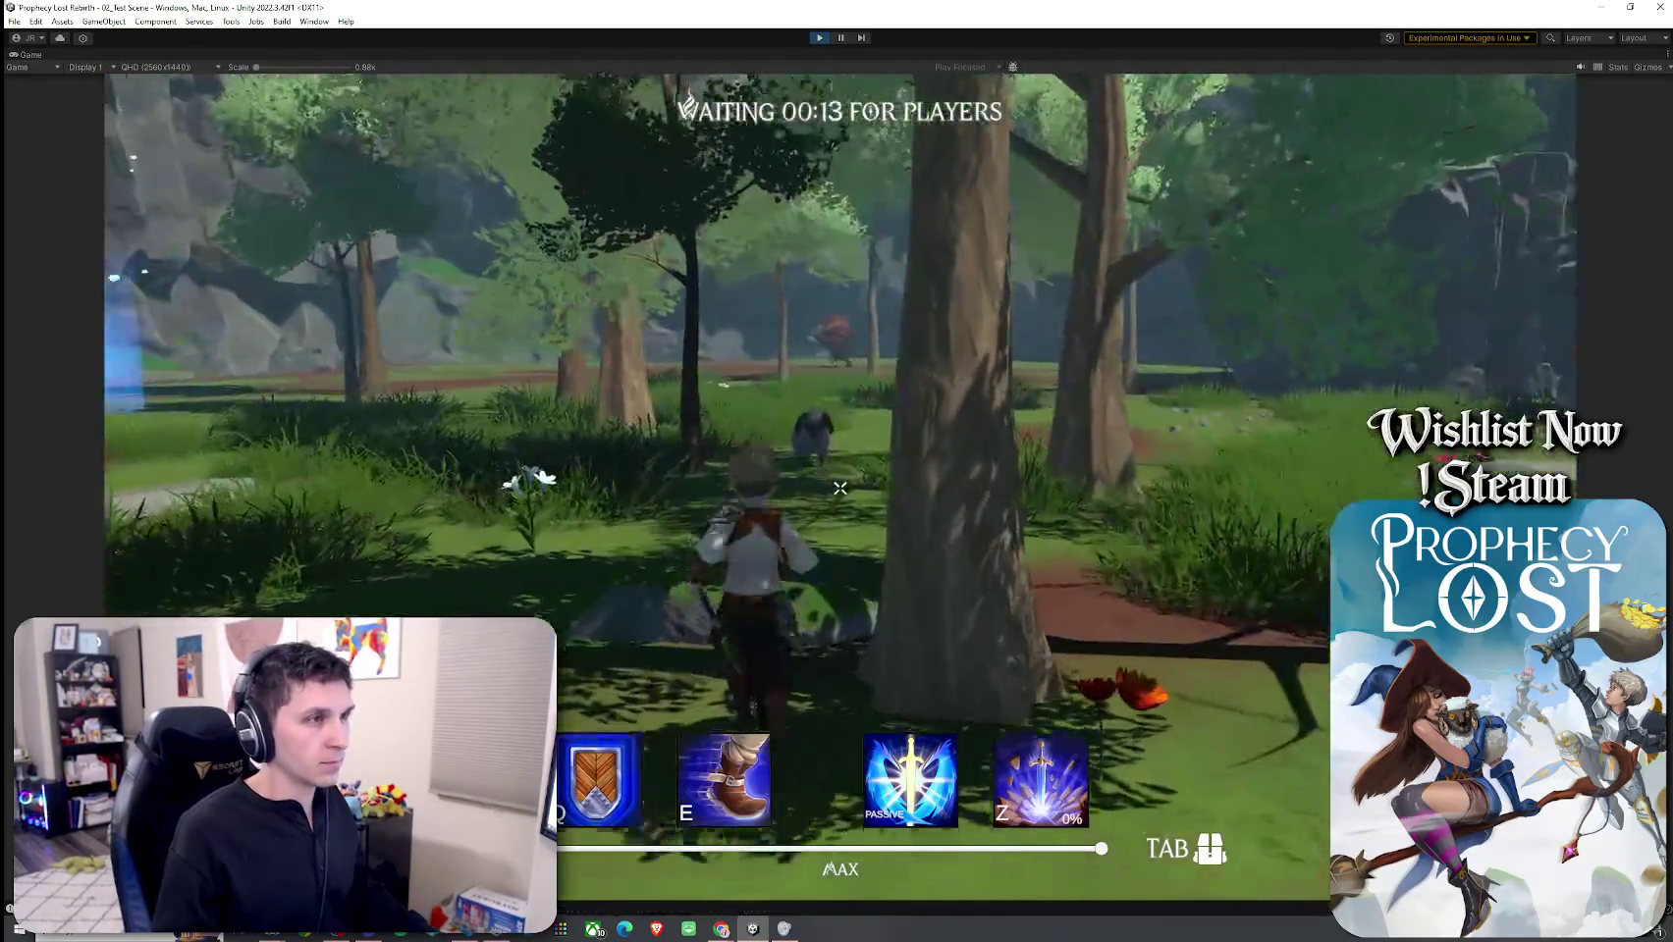
Step: Run the character forward through the forest up to the minotaur and circle it
key(w)
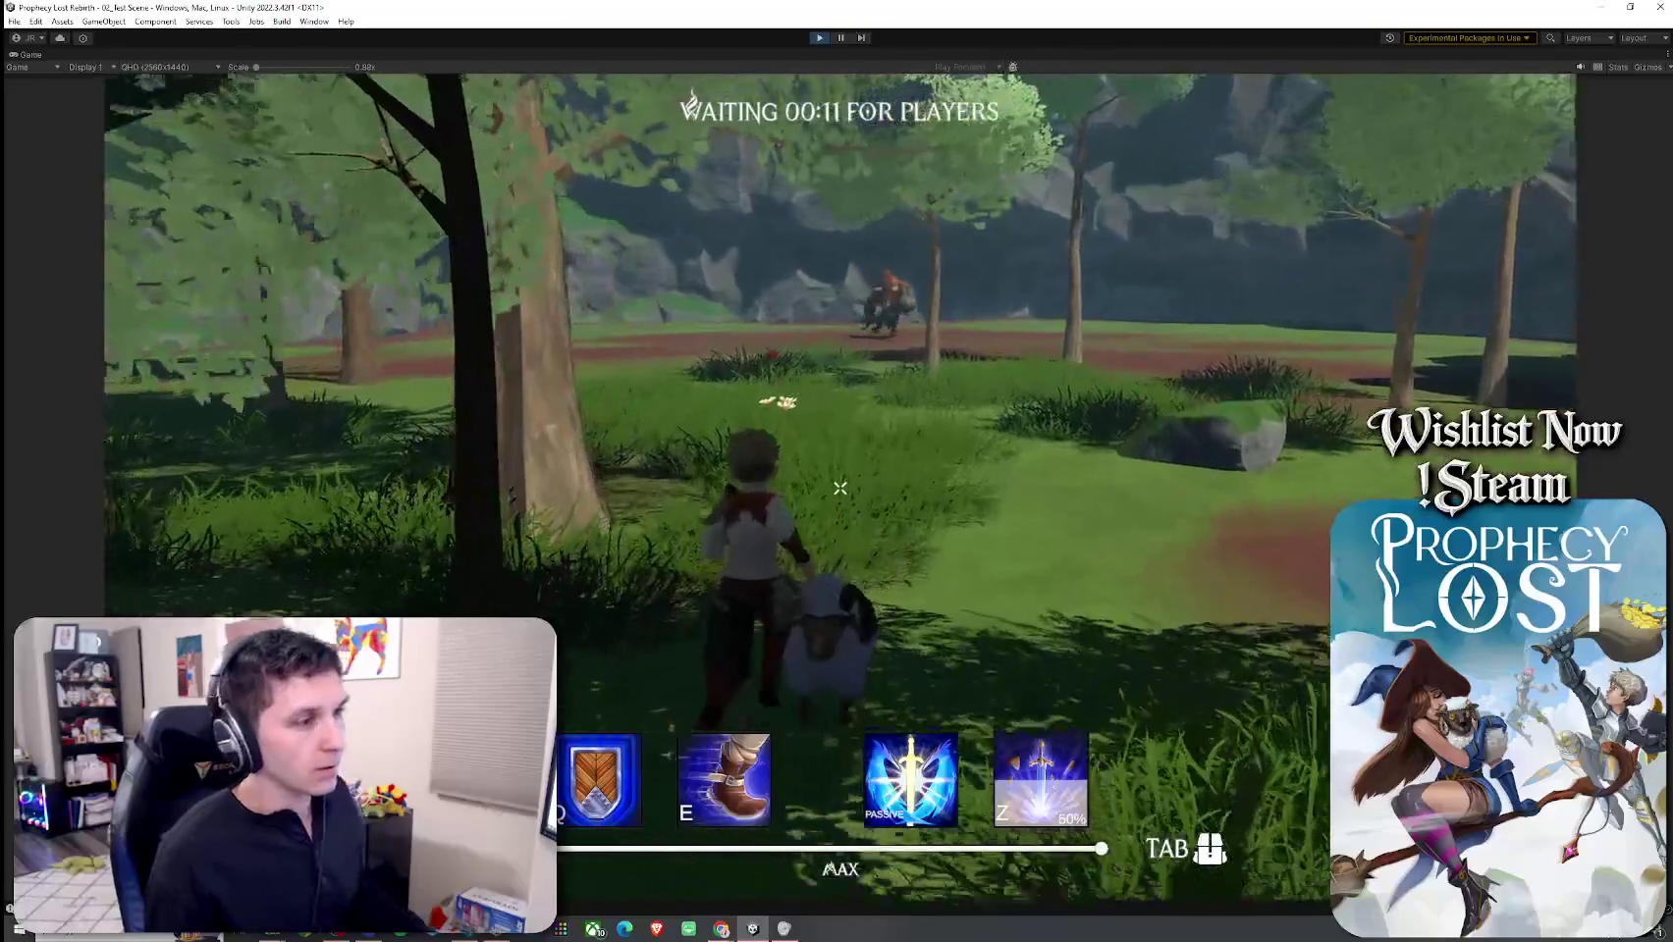
key(w)
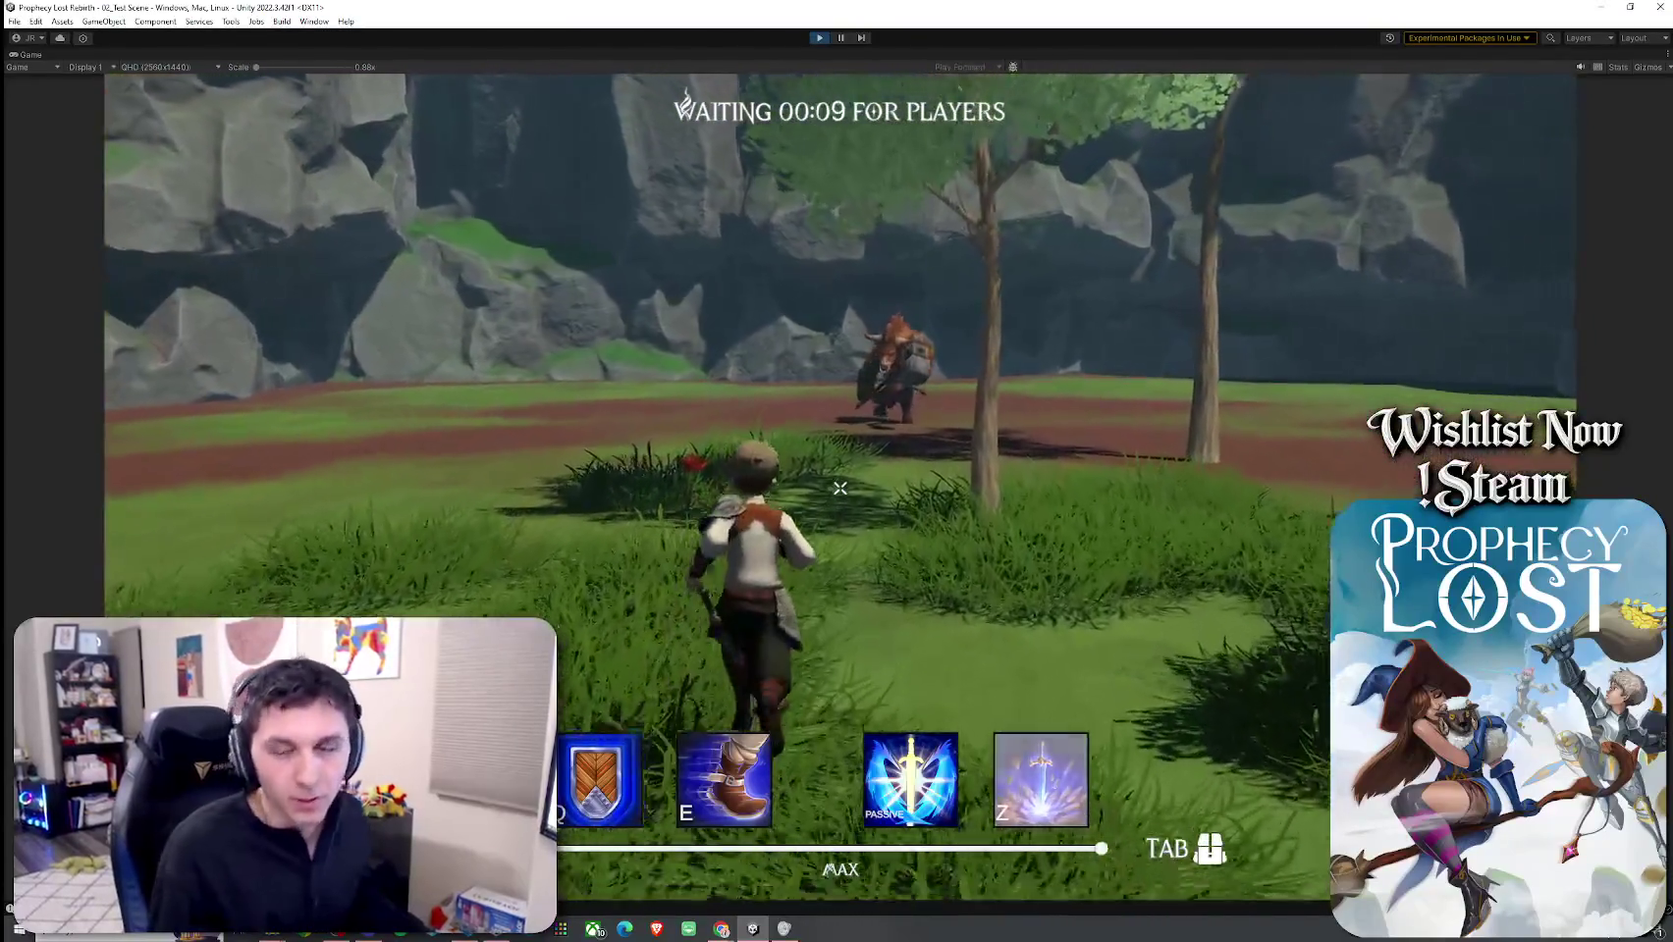
key(w)
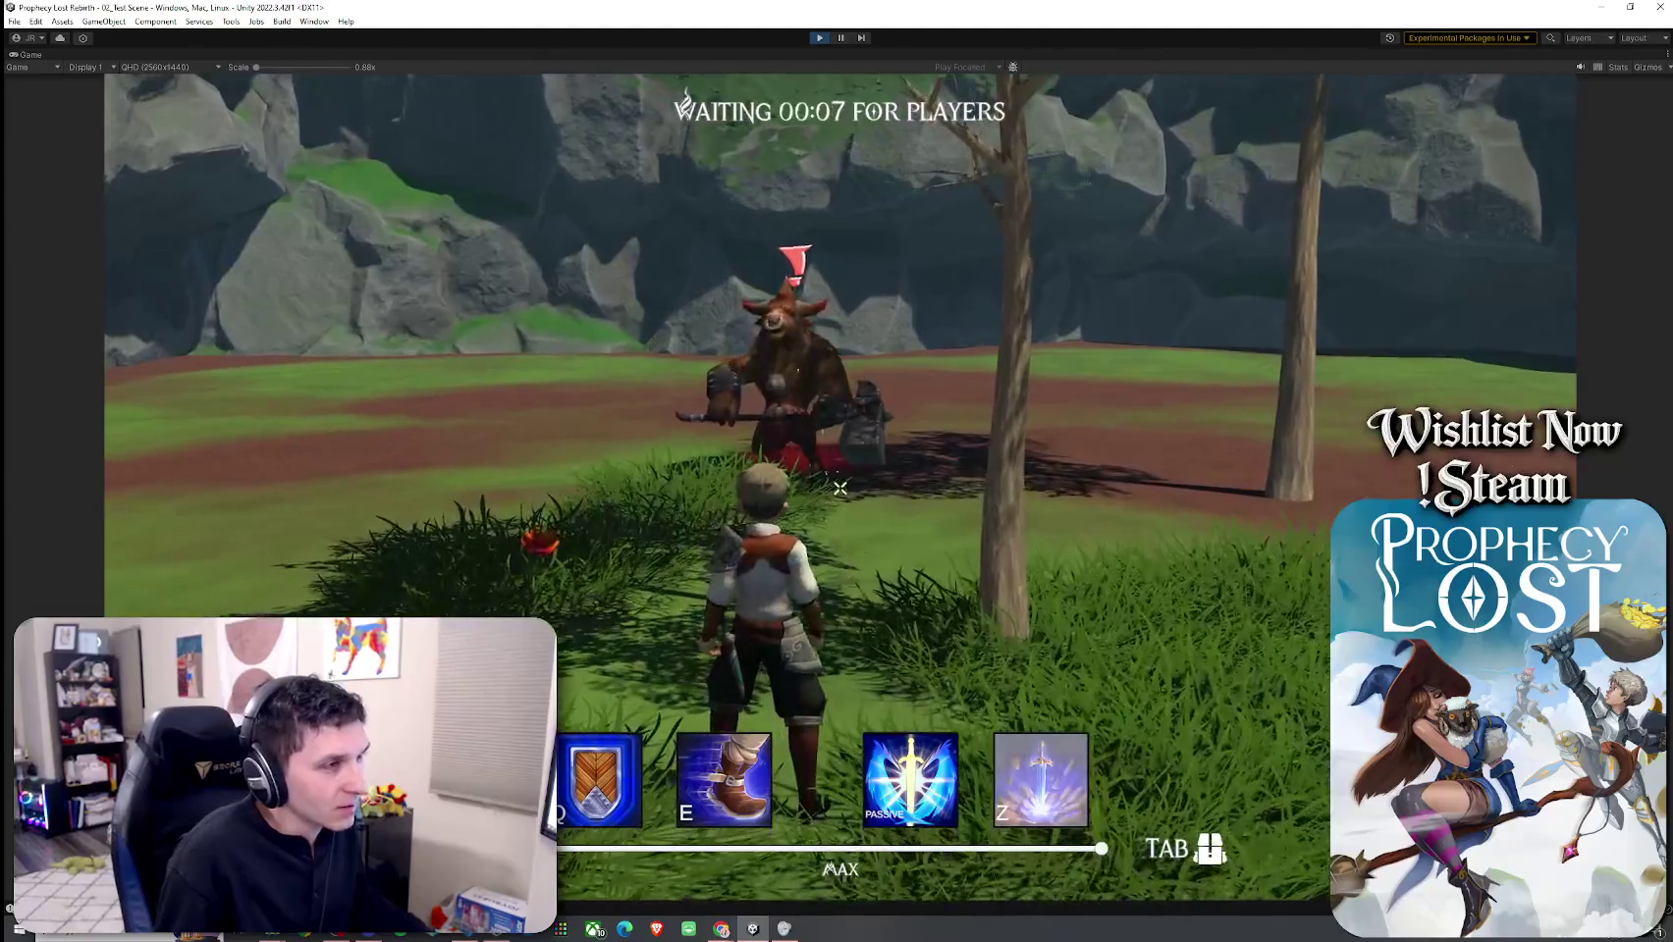
key(w)
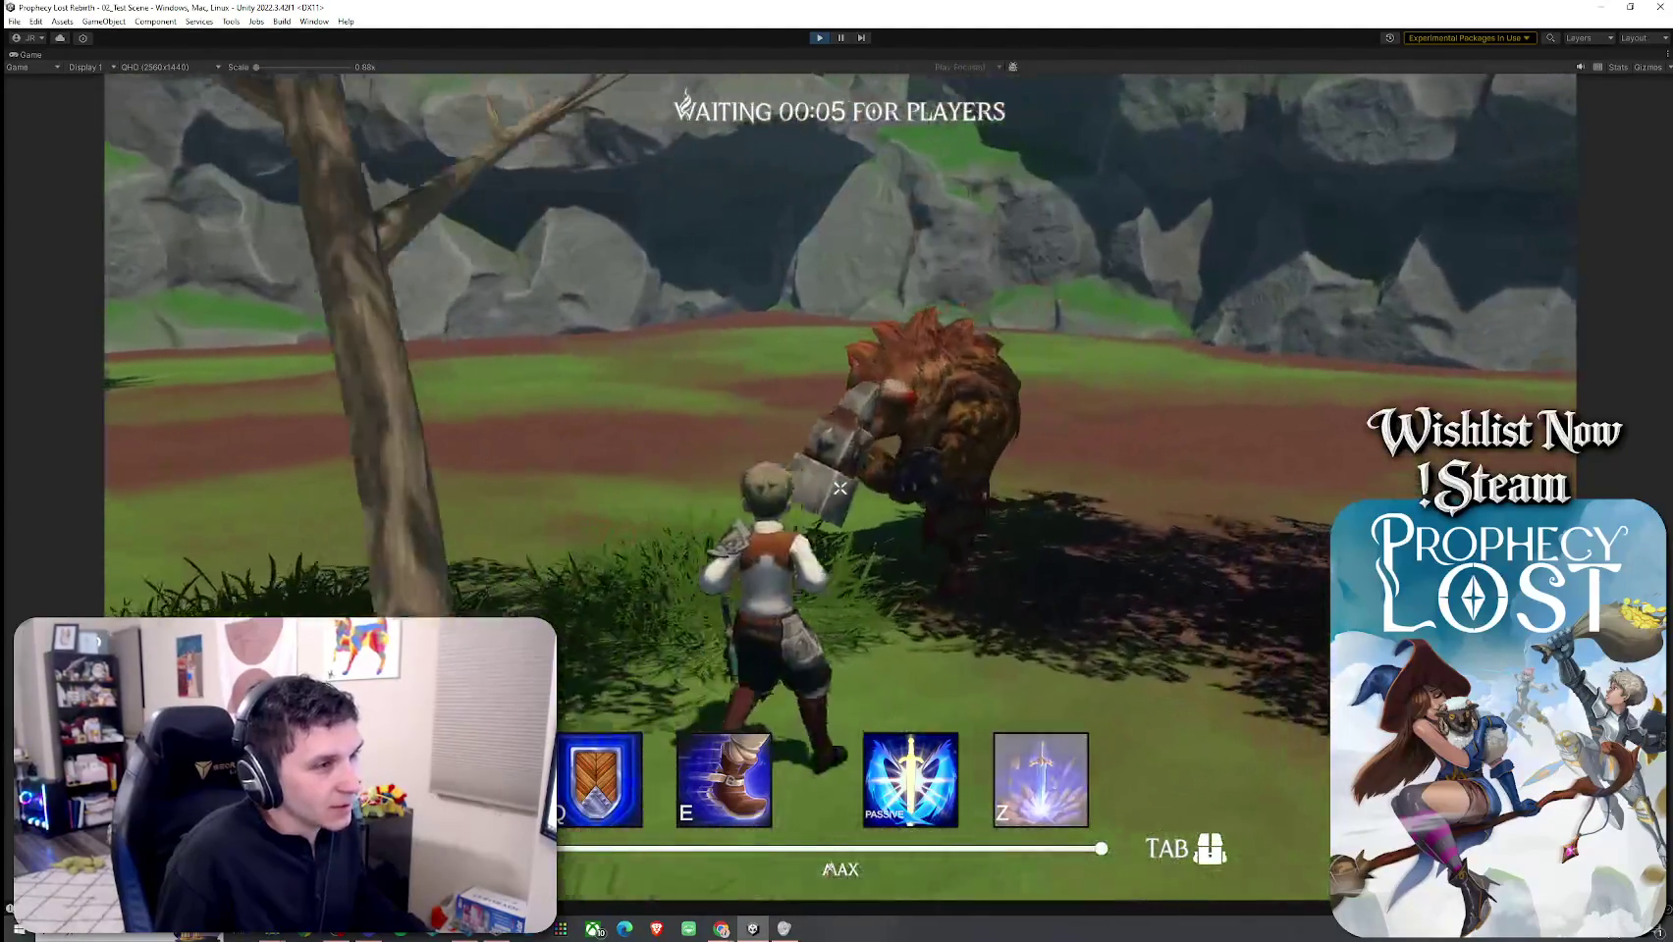
key(w)
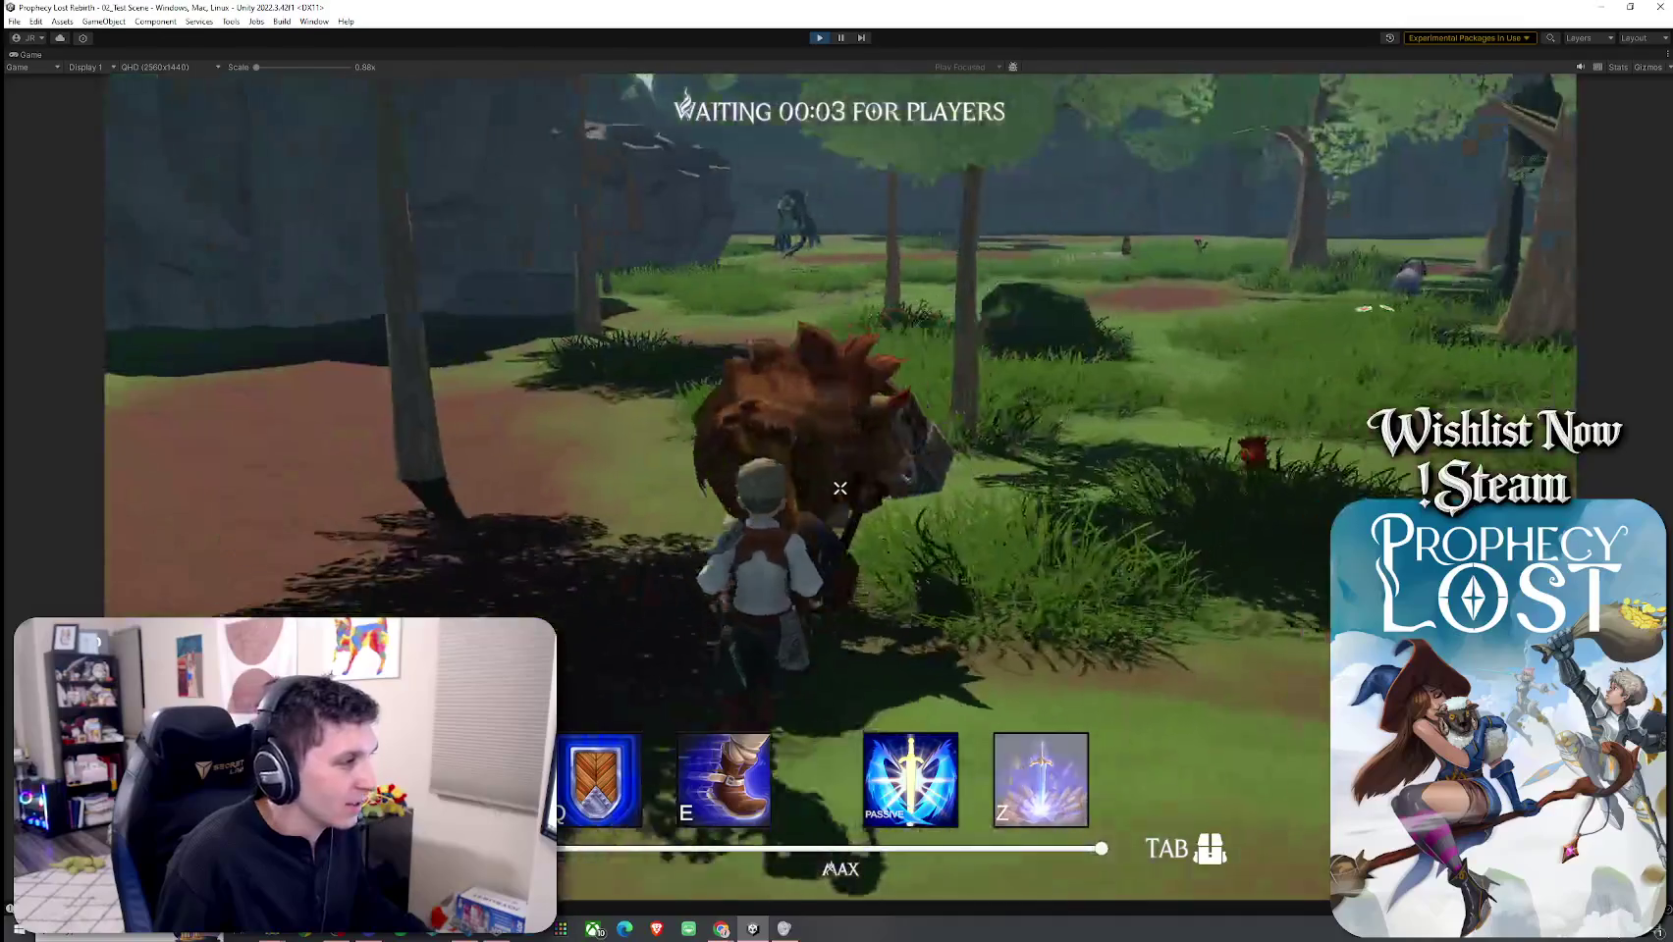
key(w)
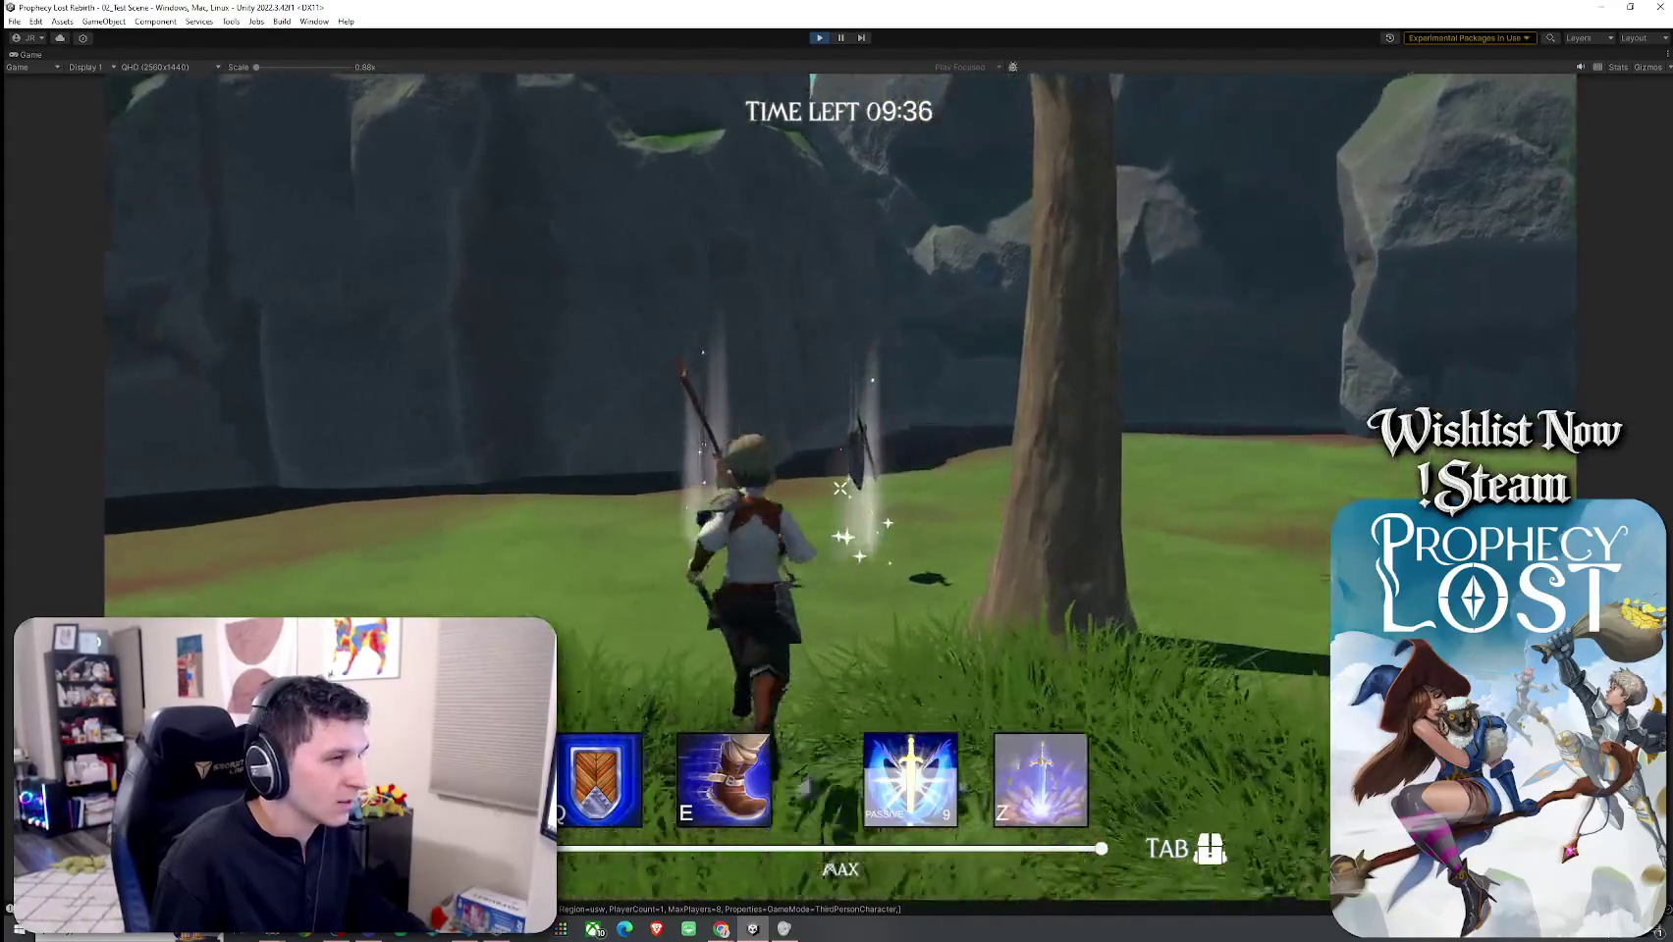
Step: Check the inventory, then strike the minotaur repeatedly with sword, ring attack and shield
key(Tab)
key(Tab)
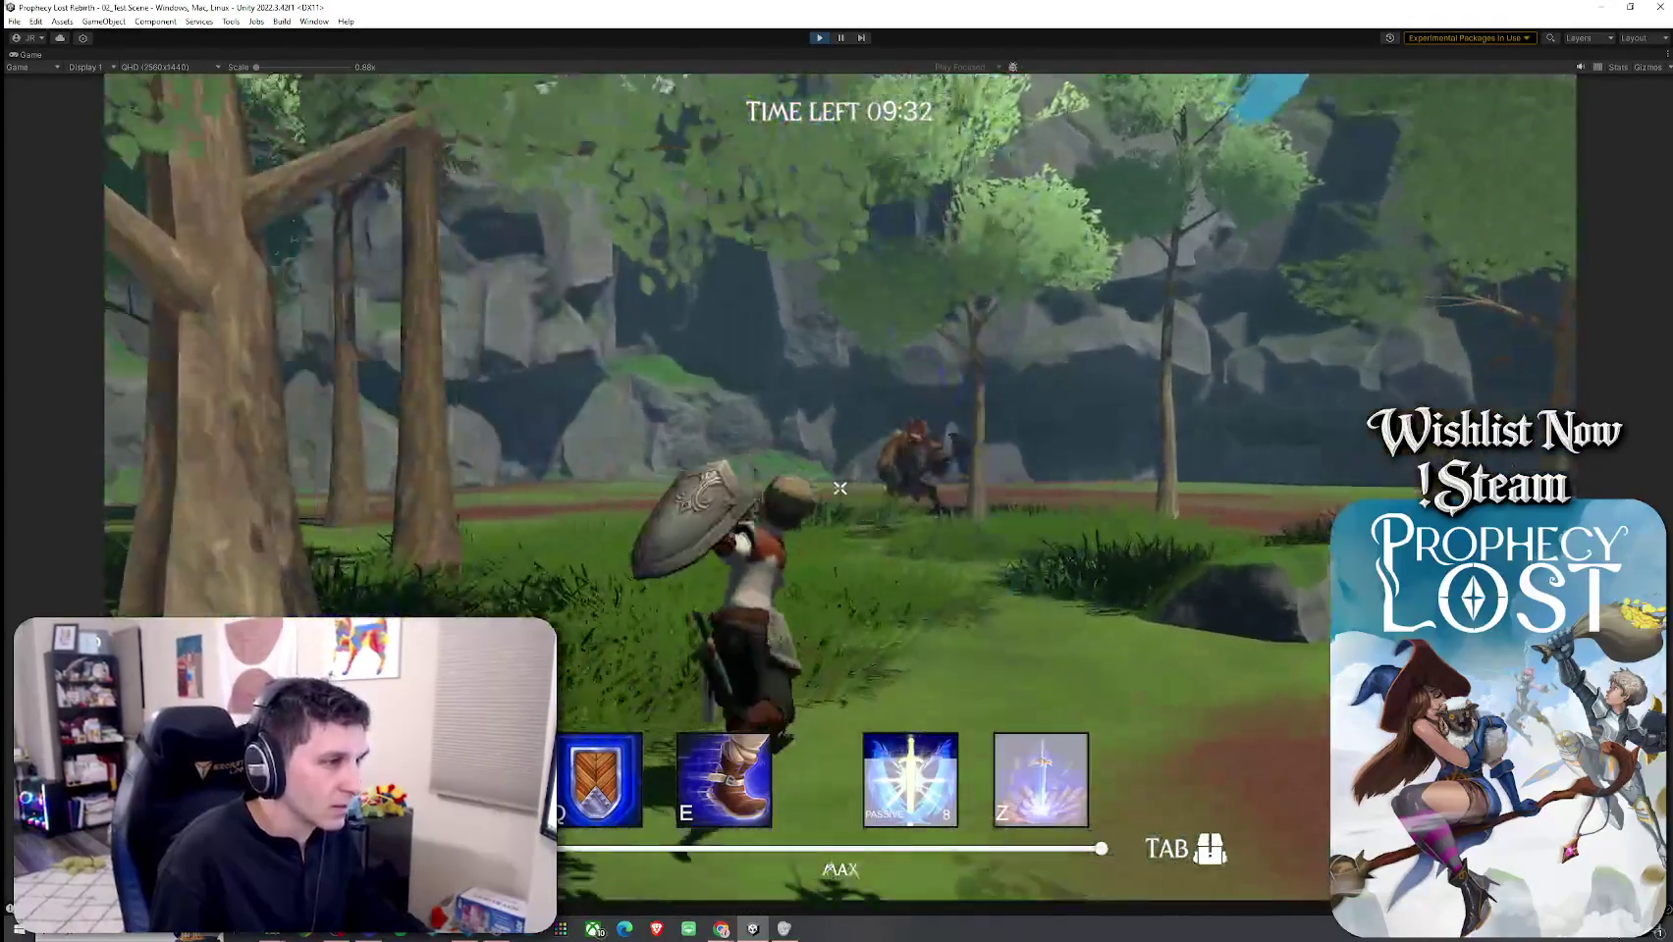
click(840, 488)
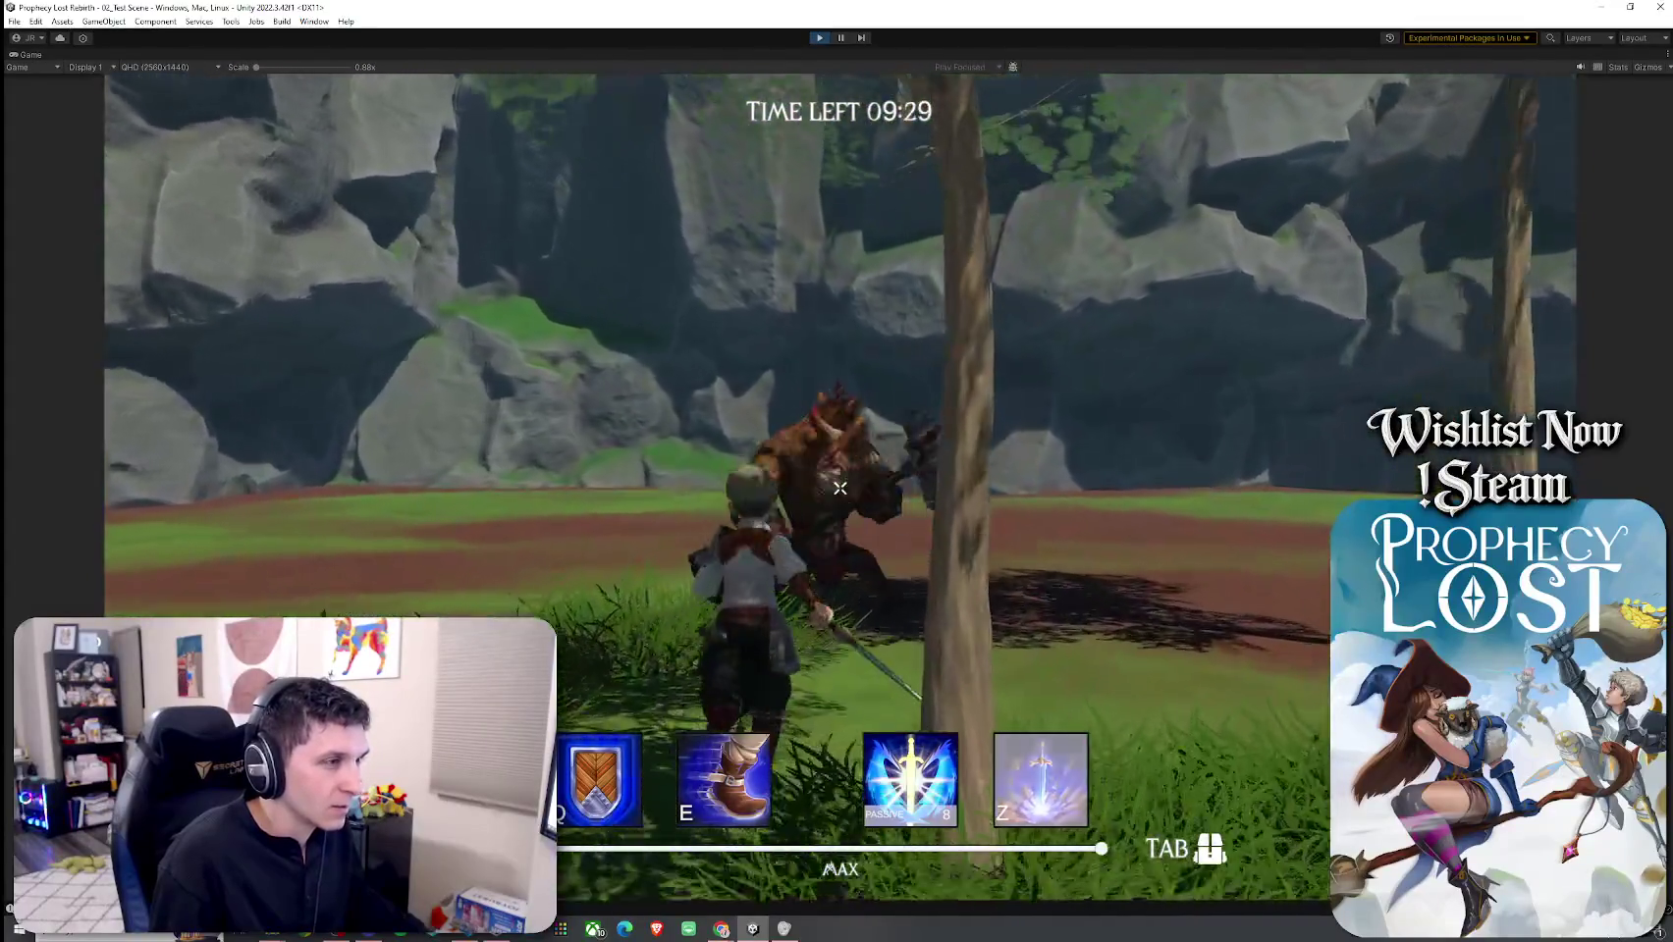
click(839, 487)
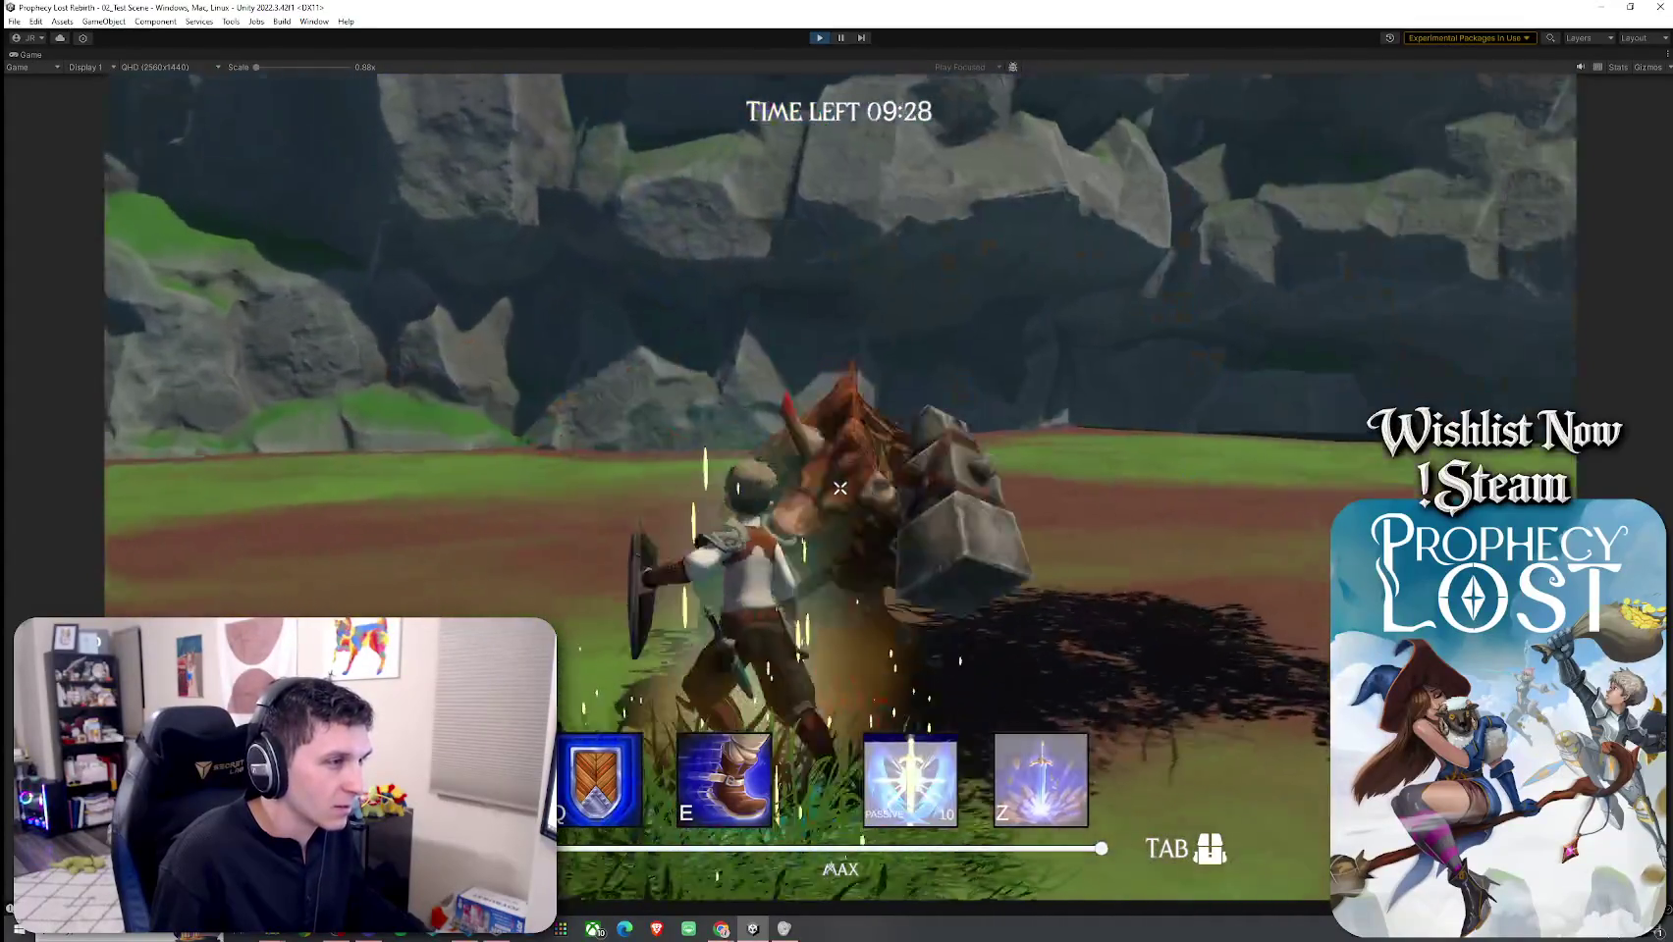
click(839, 488)
click(839, 488)
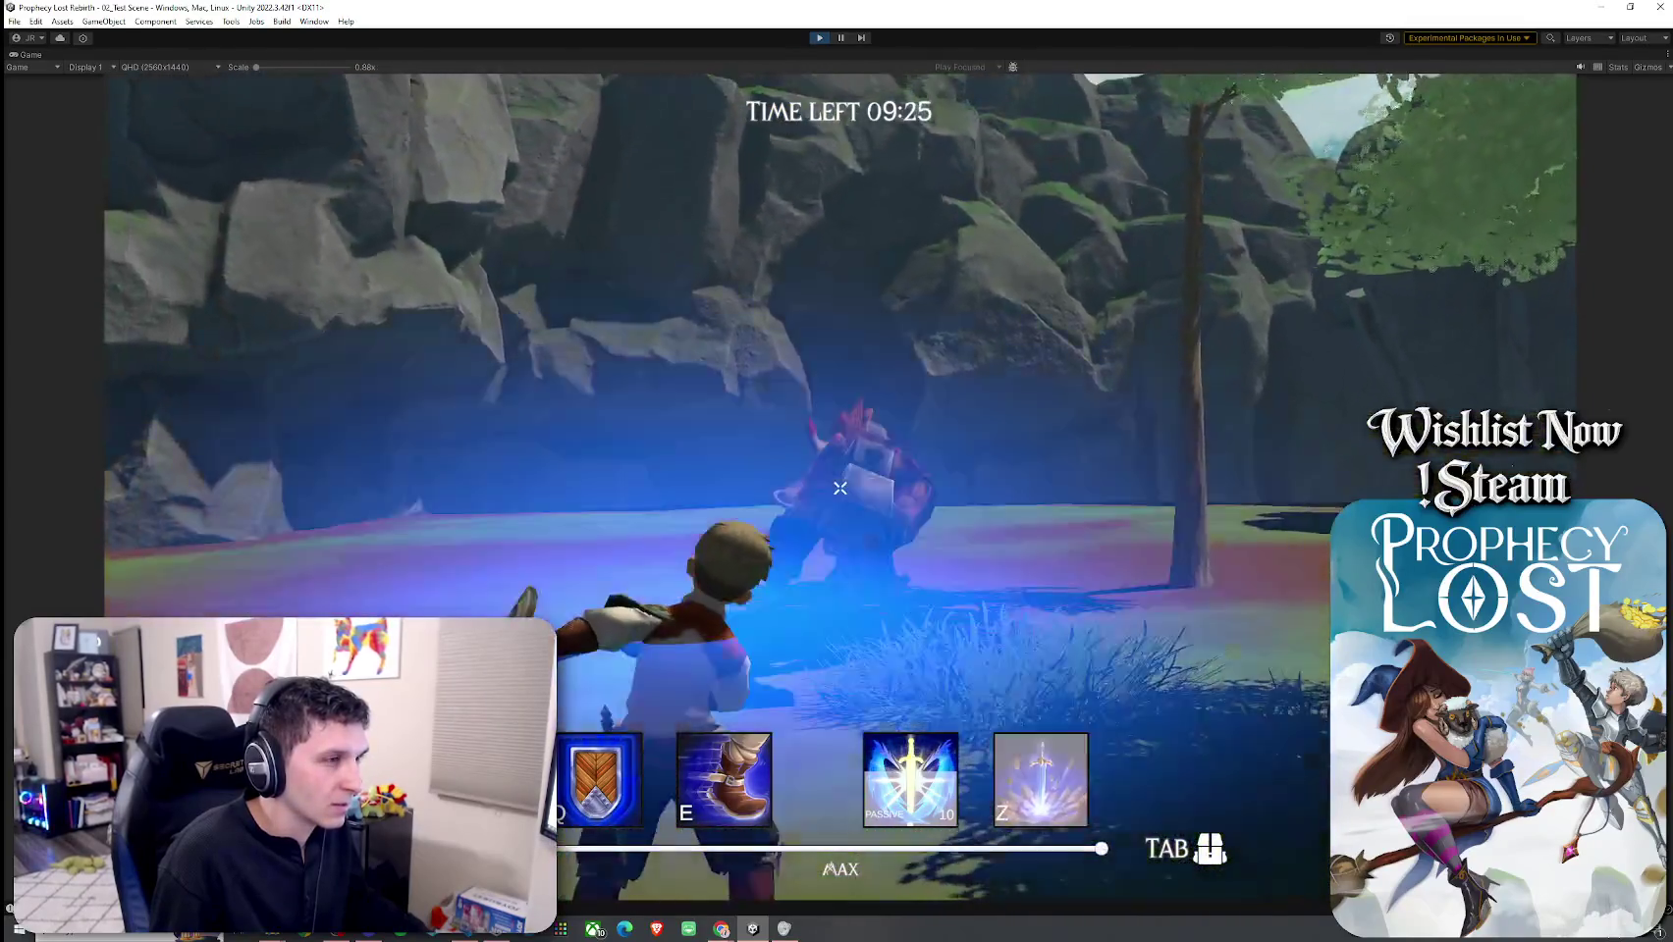
click(840, 487)
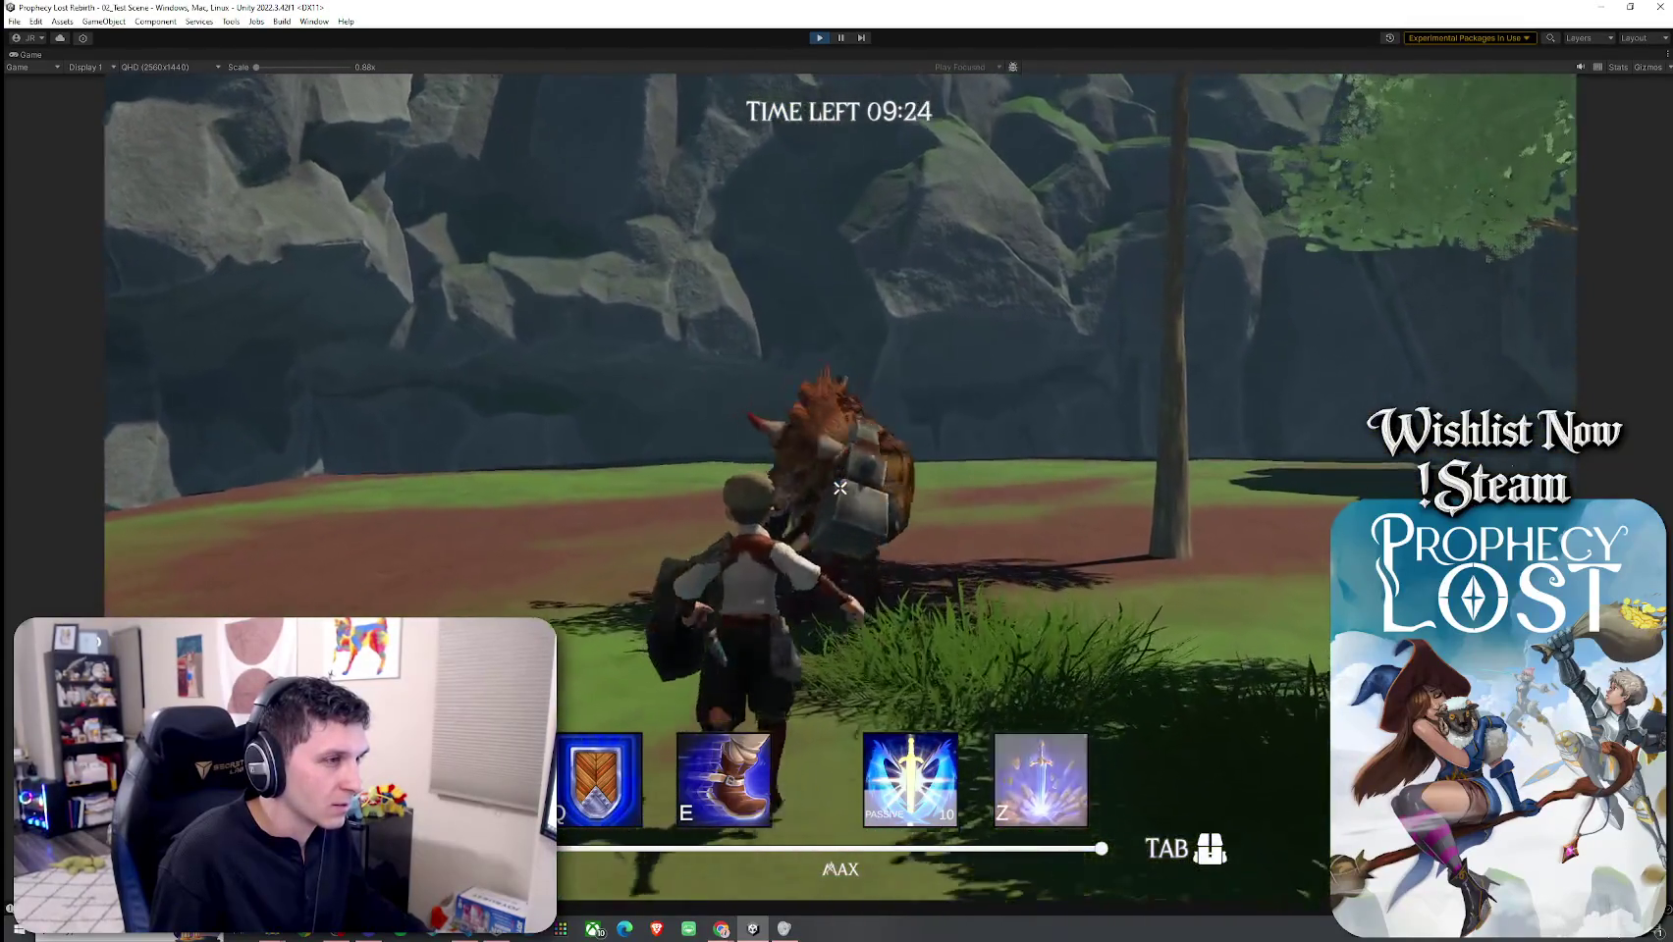
click(839, 487)
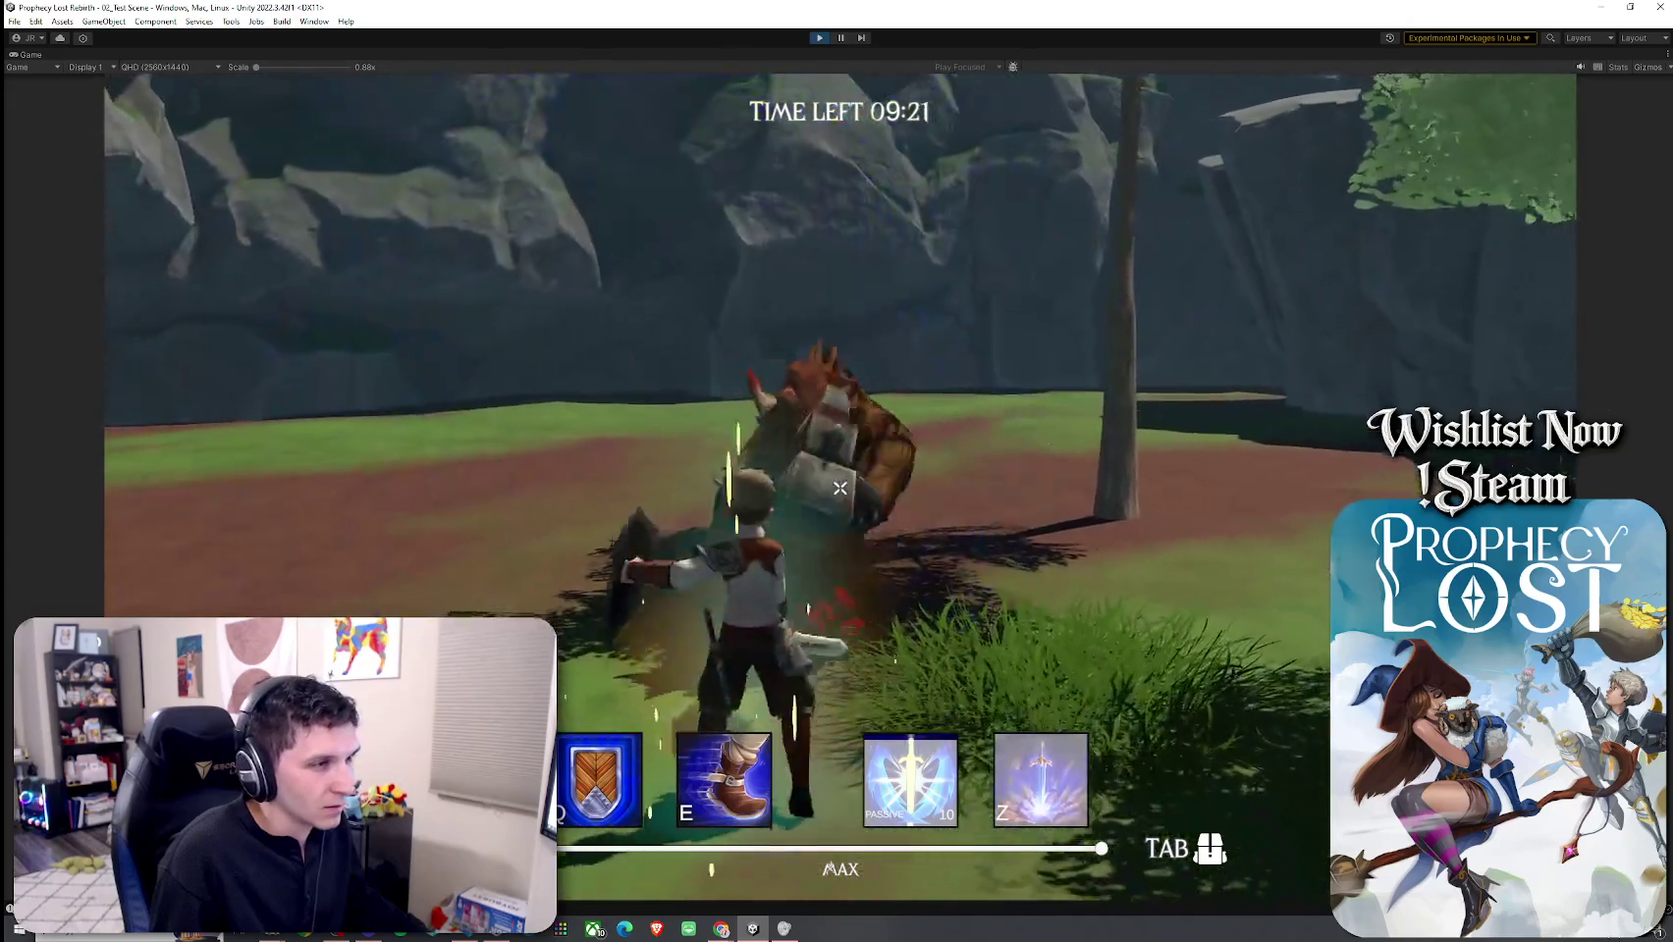
click(839, 488)
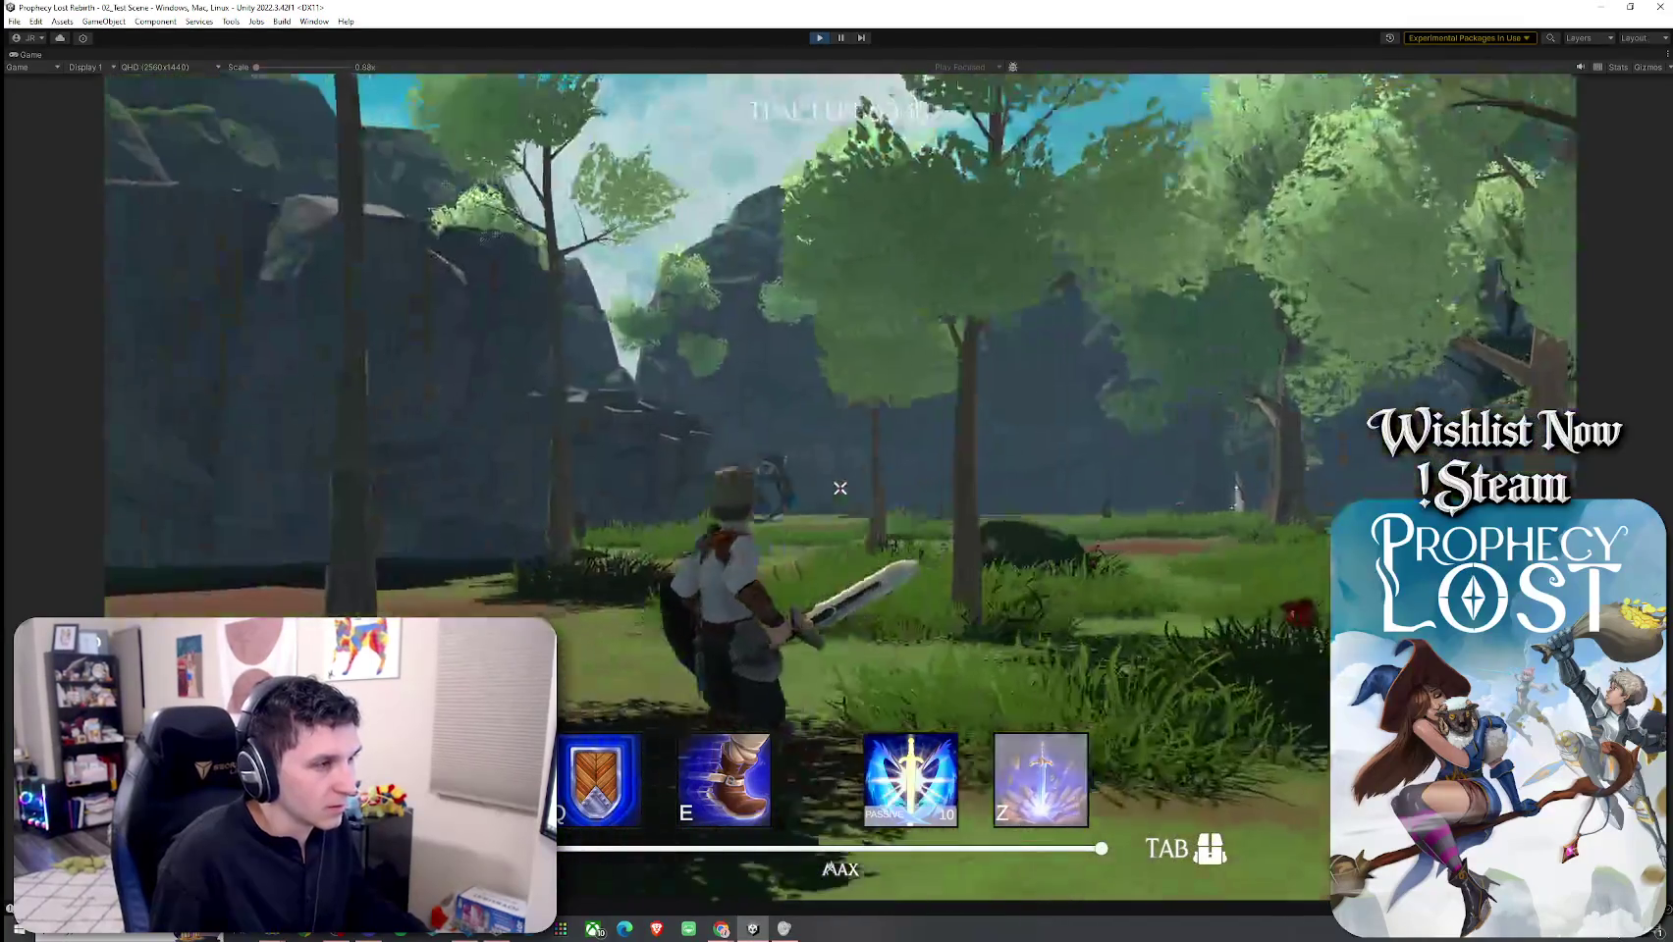
Step: Exit Play mode to restore the full editor layout with the title screen
key(super)
key(Escape)
key(ctrl+p)
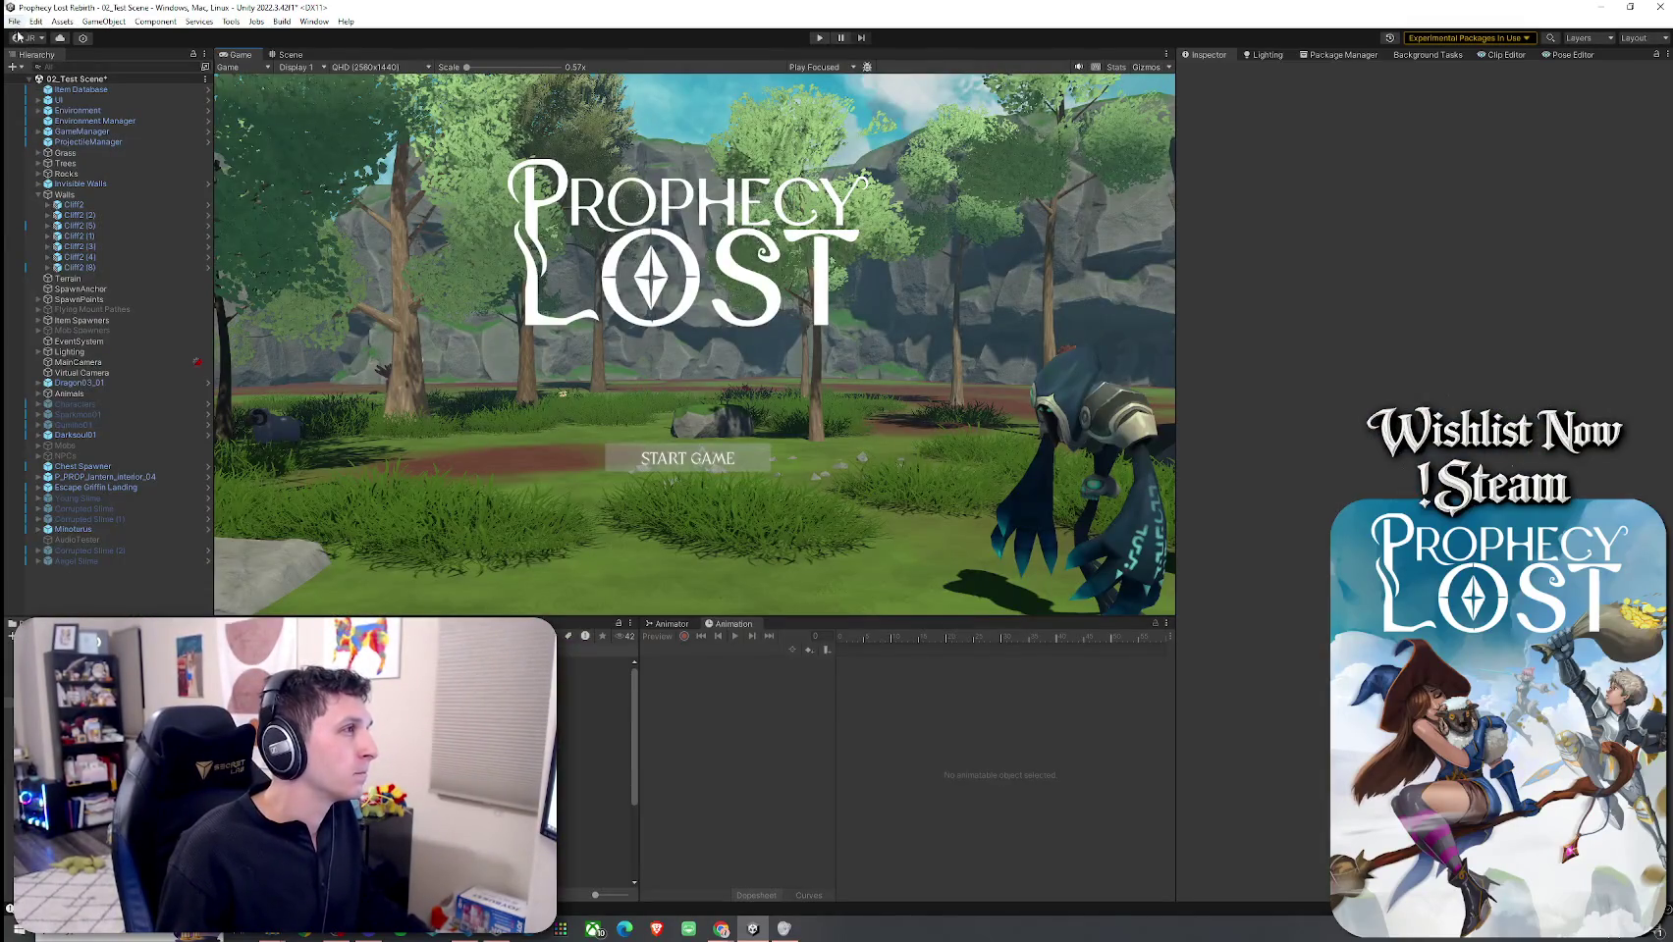
Step: Dismiss the File menu and save the scene's unsaved changes with Ctrl+S
click(15, 21)
key(Escape)
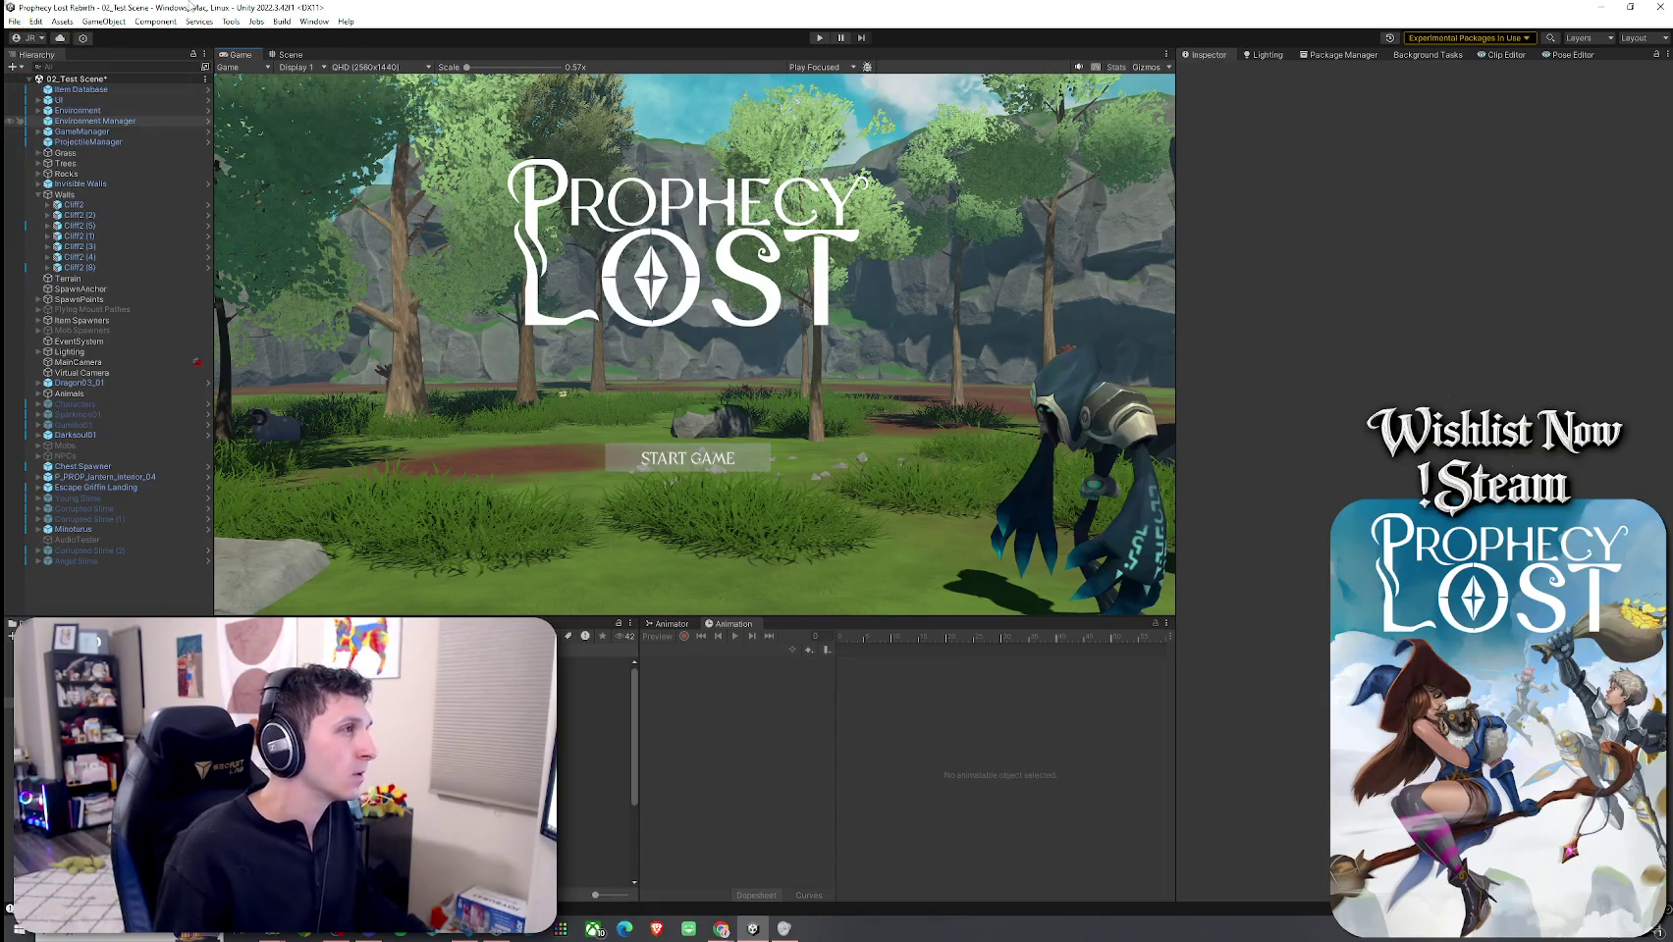
key(ctrl+s)
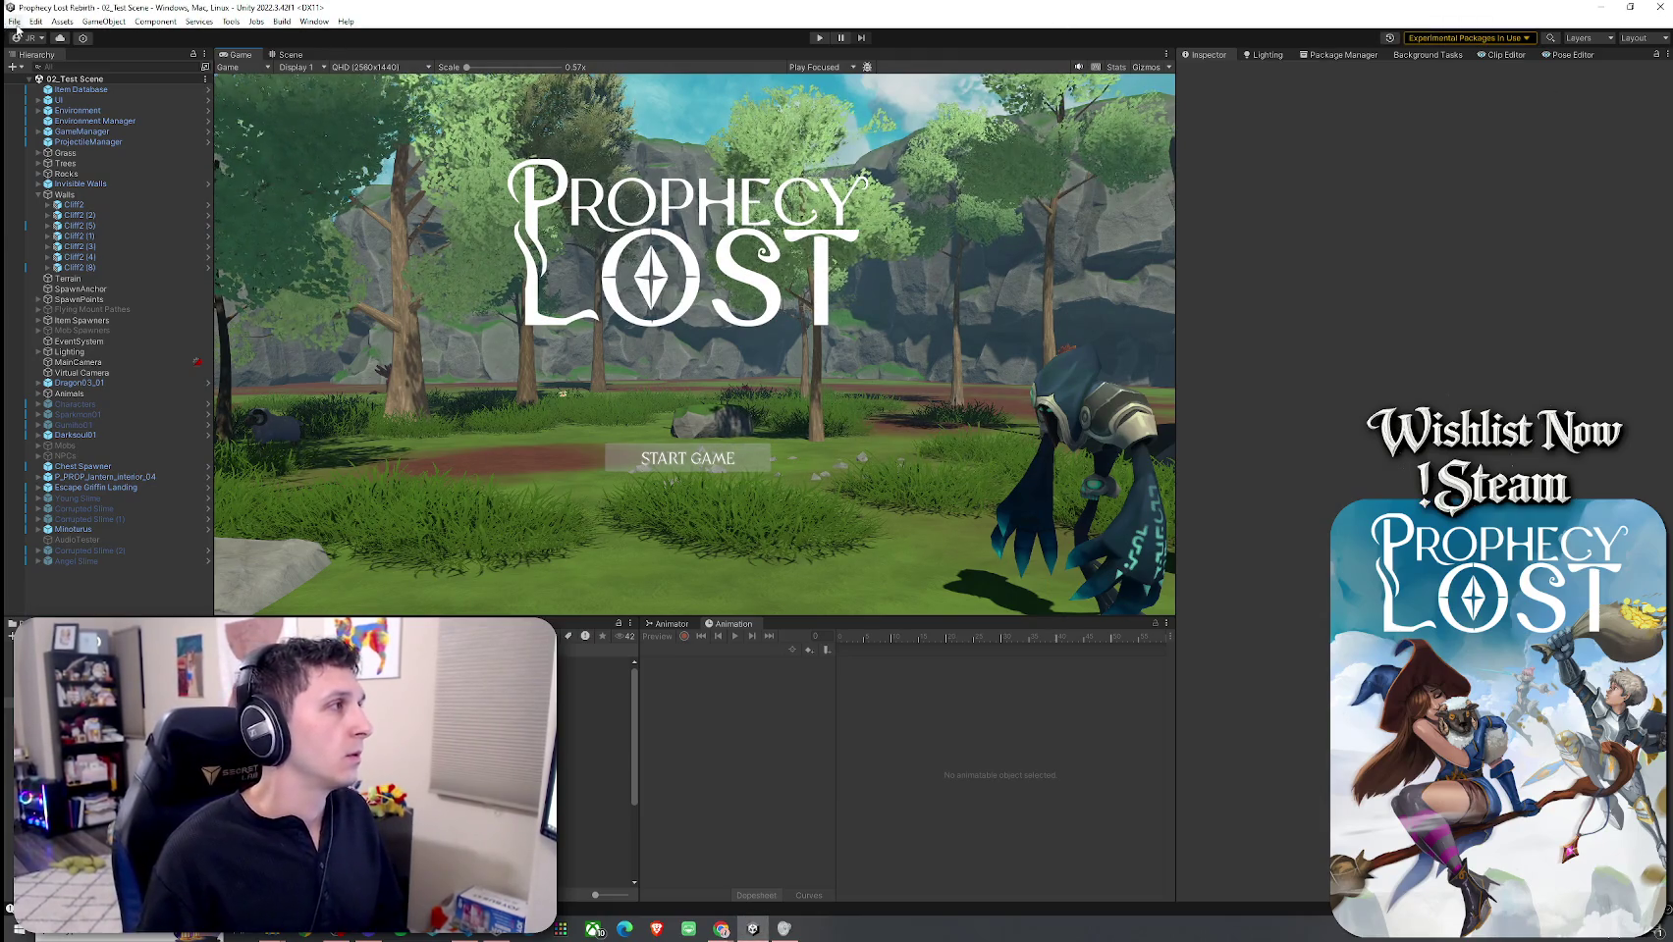
Step: Enter Play mode, start the game, and run the character up to the tree
click(819, 38)
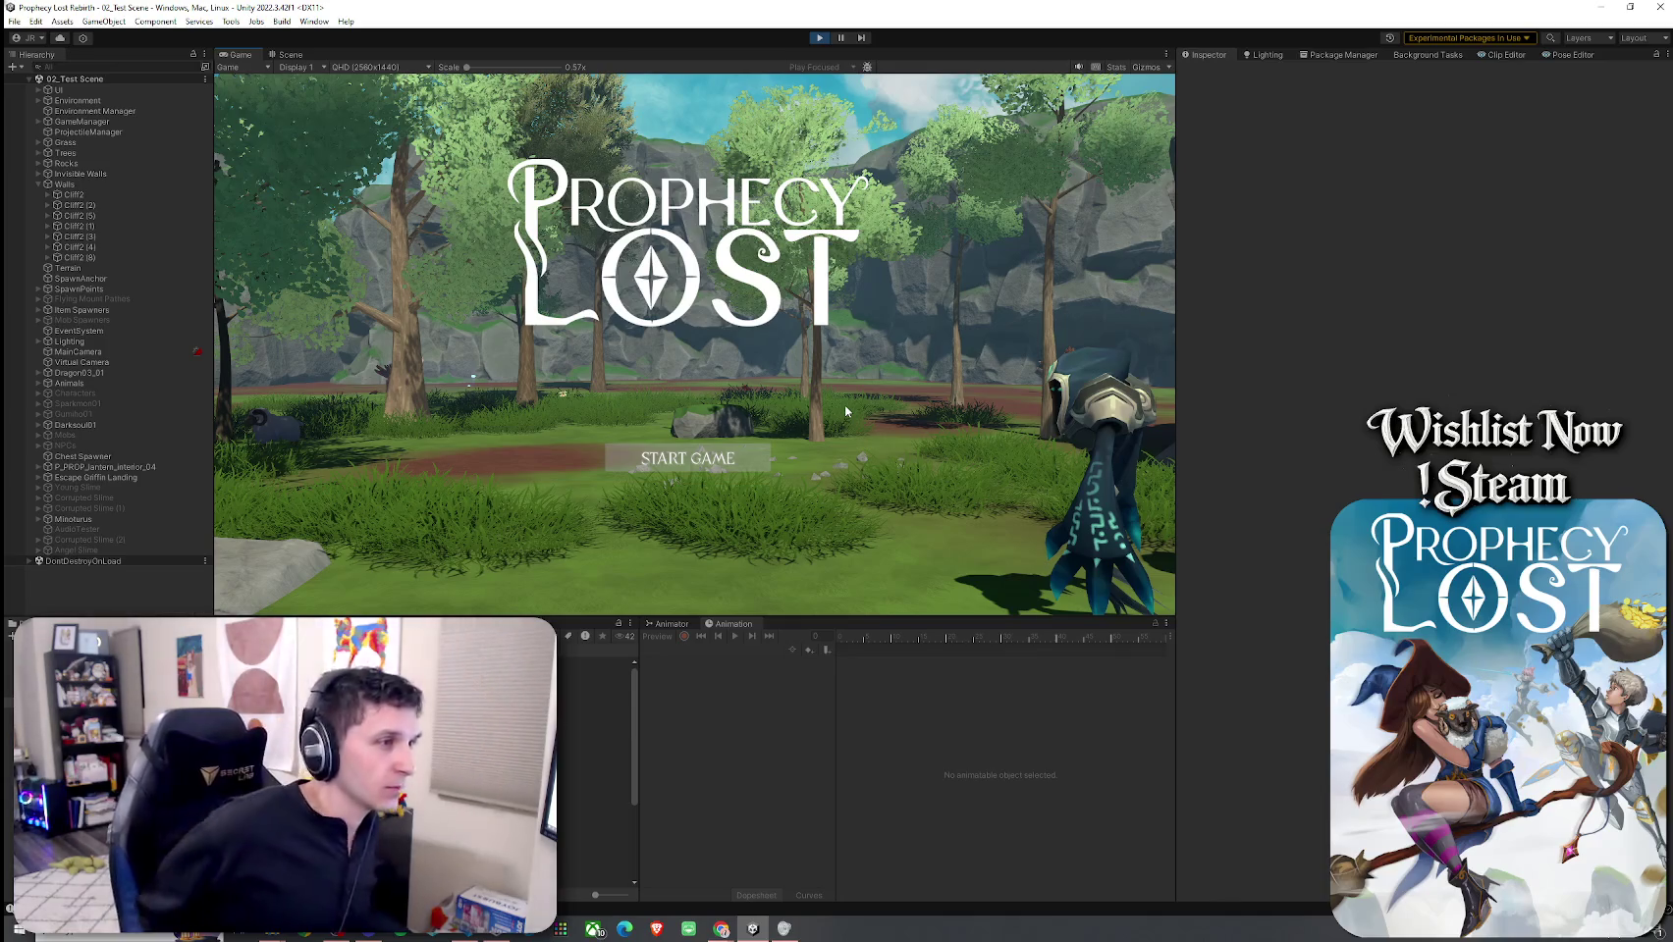
click(687, 458)
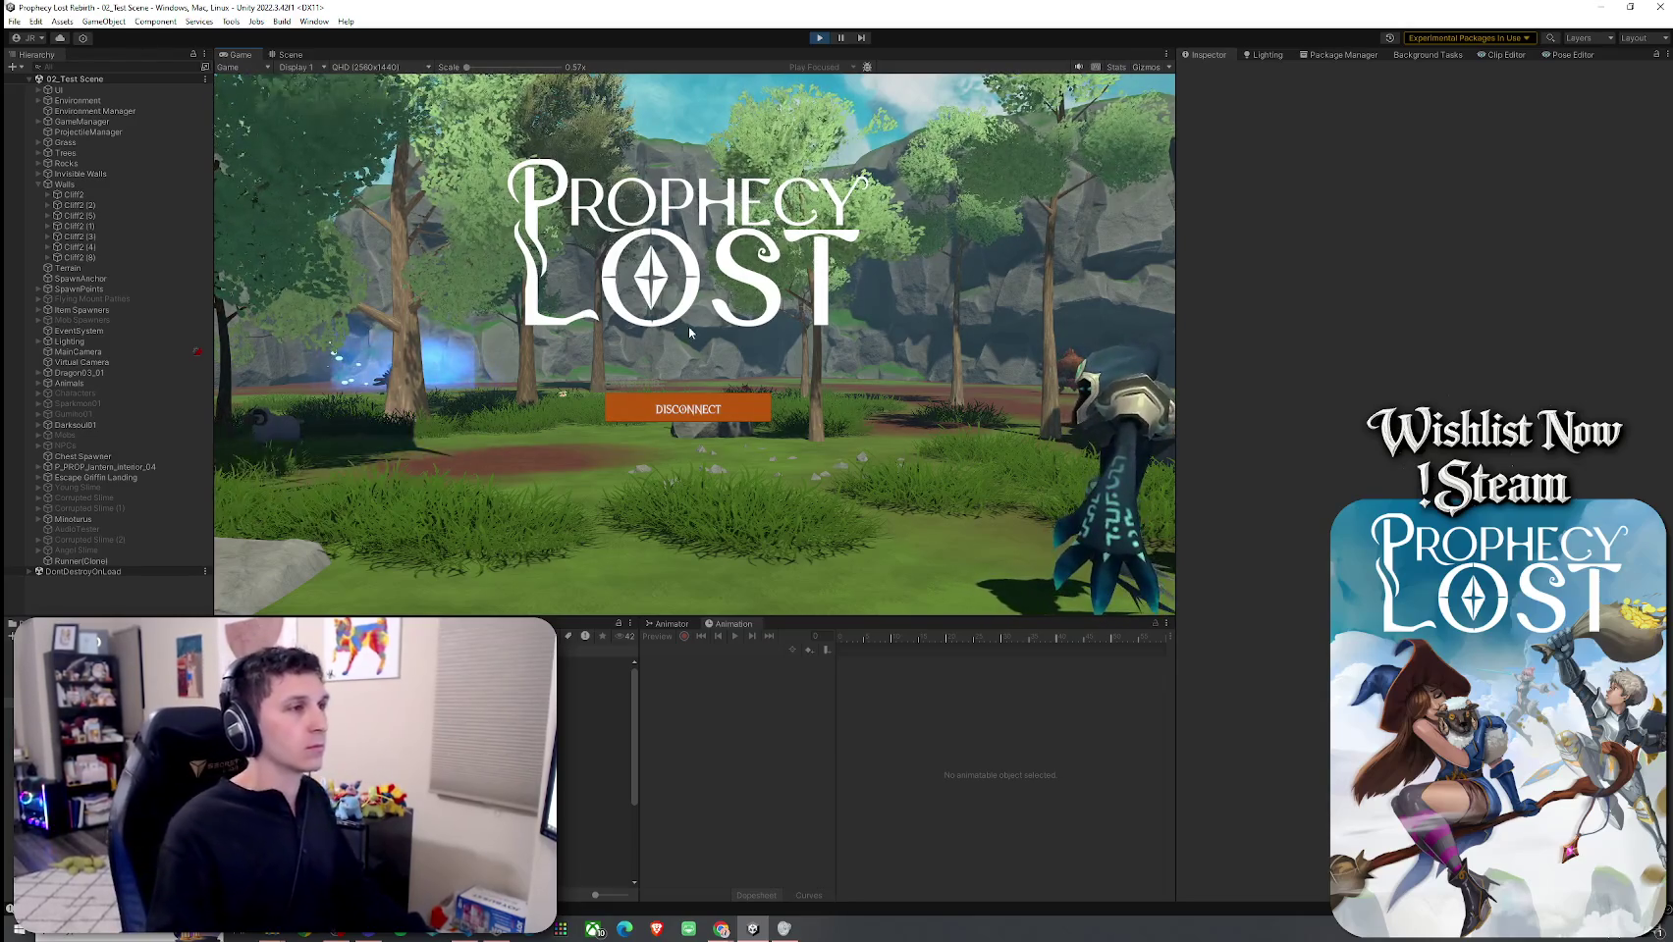
key(w)
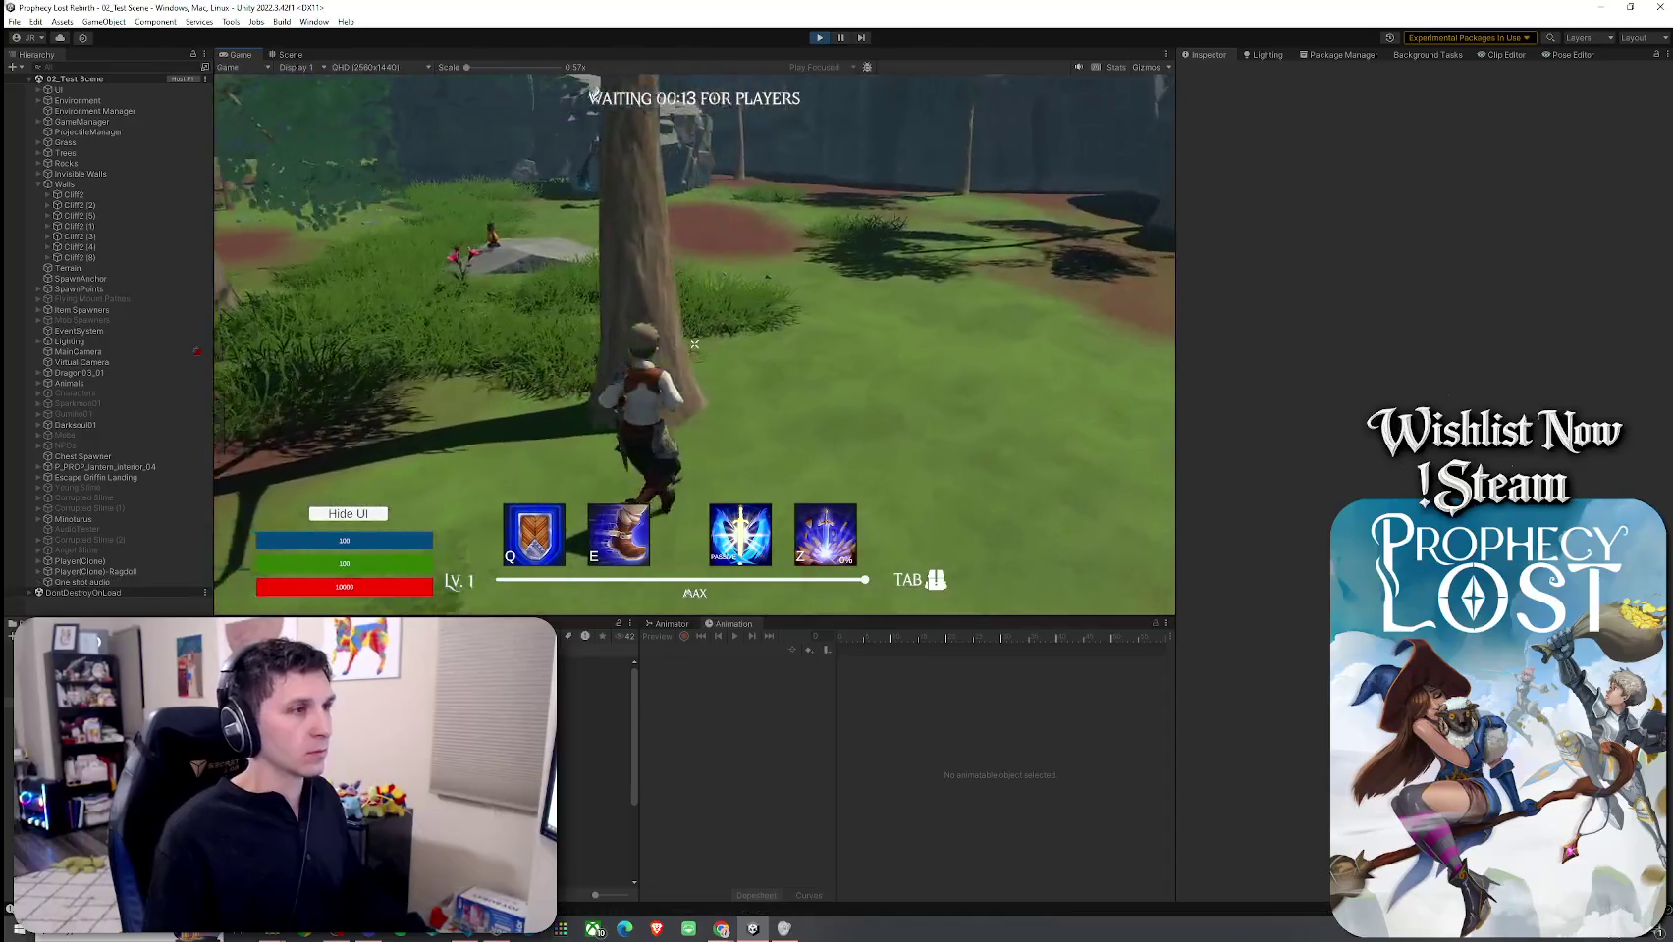
key(w)
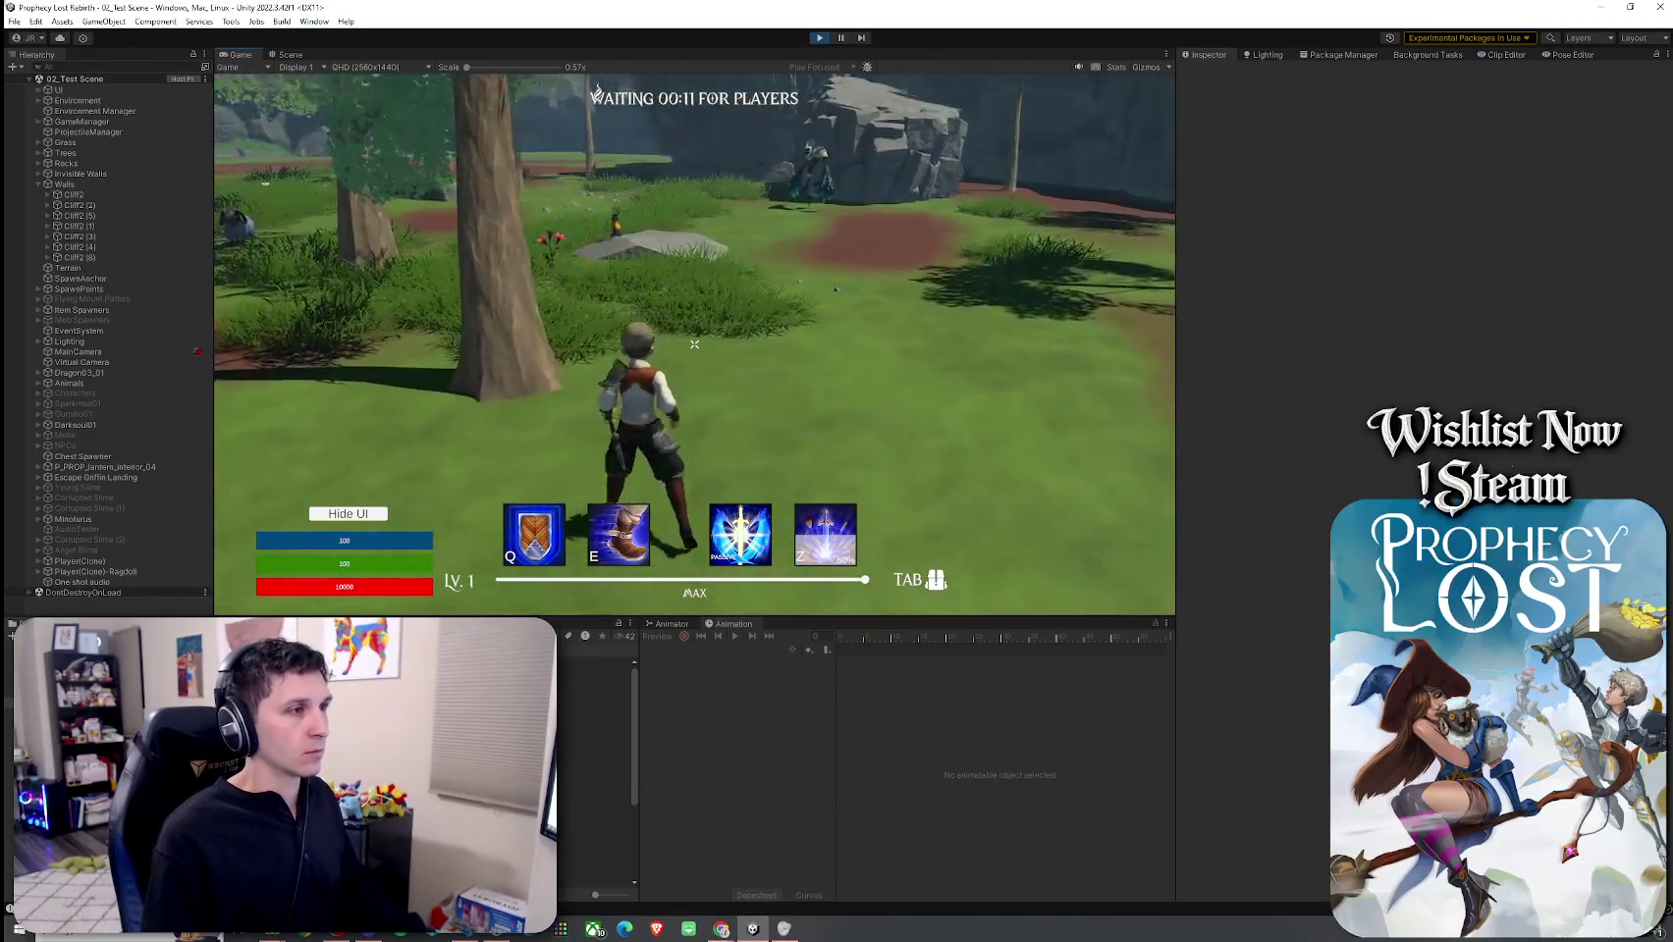
key(w)
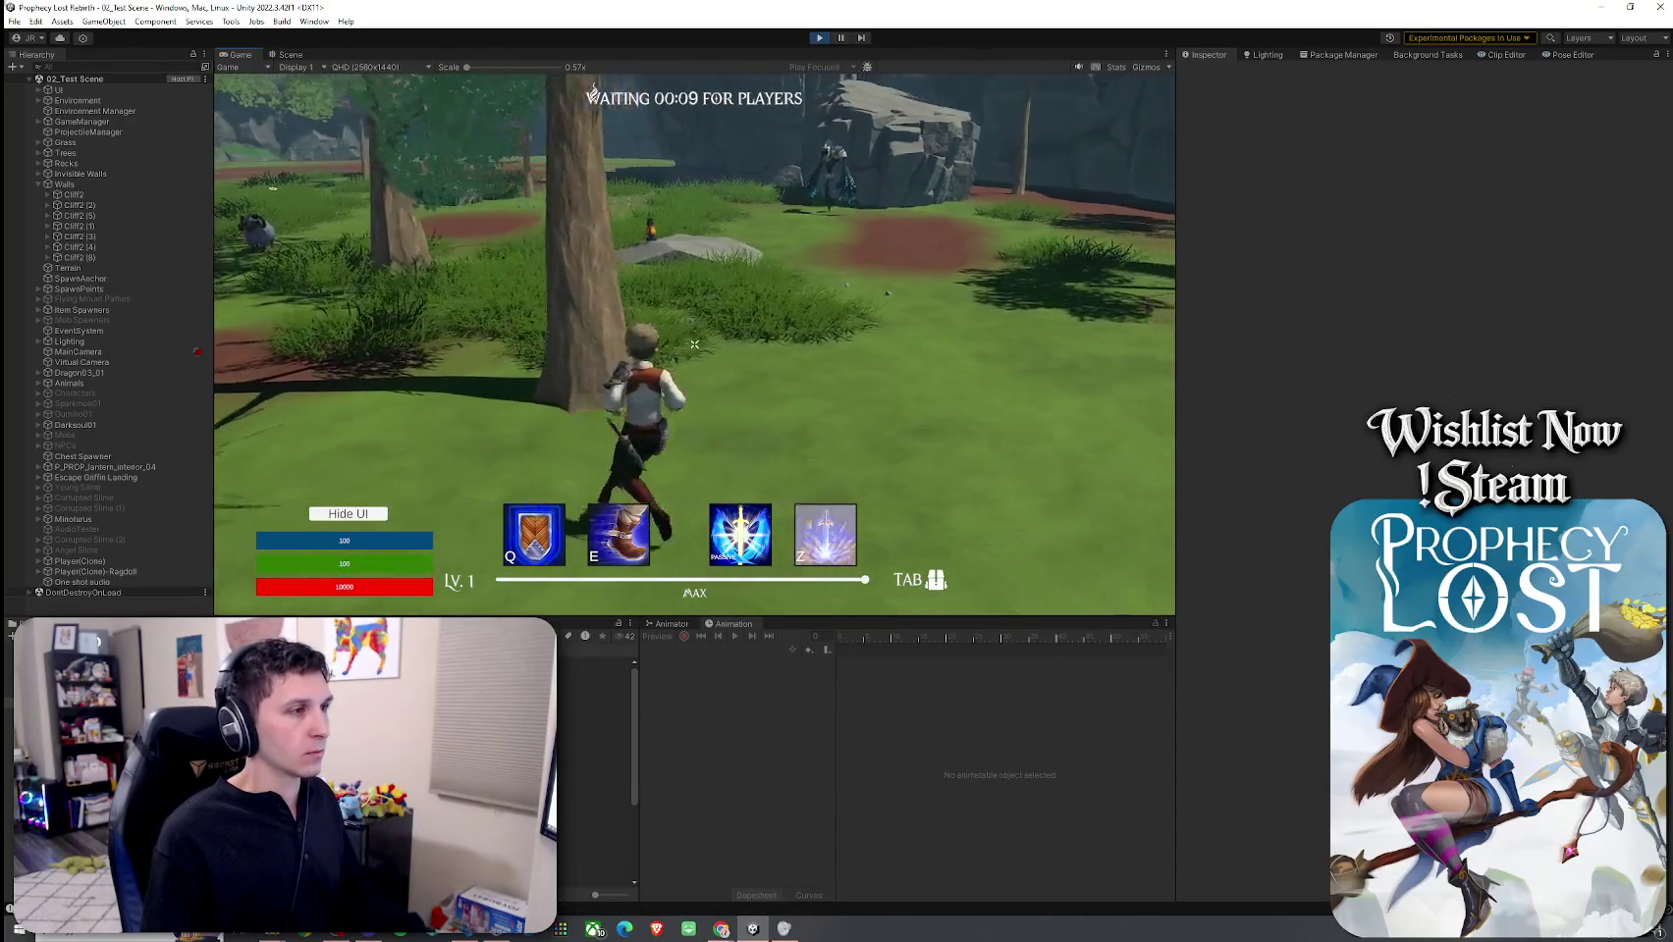
Step: Run past the tree and rocks to the bear-like enemy by the cliff
key(d)
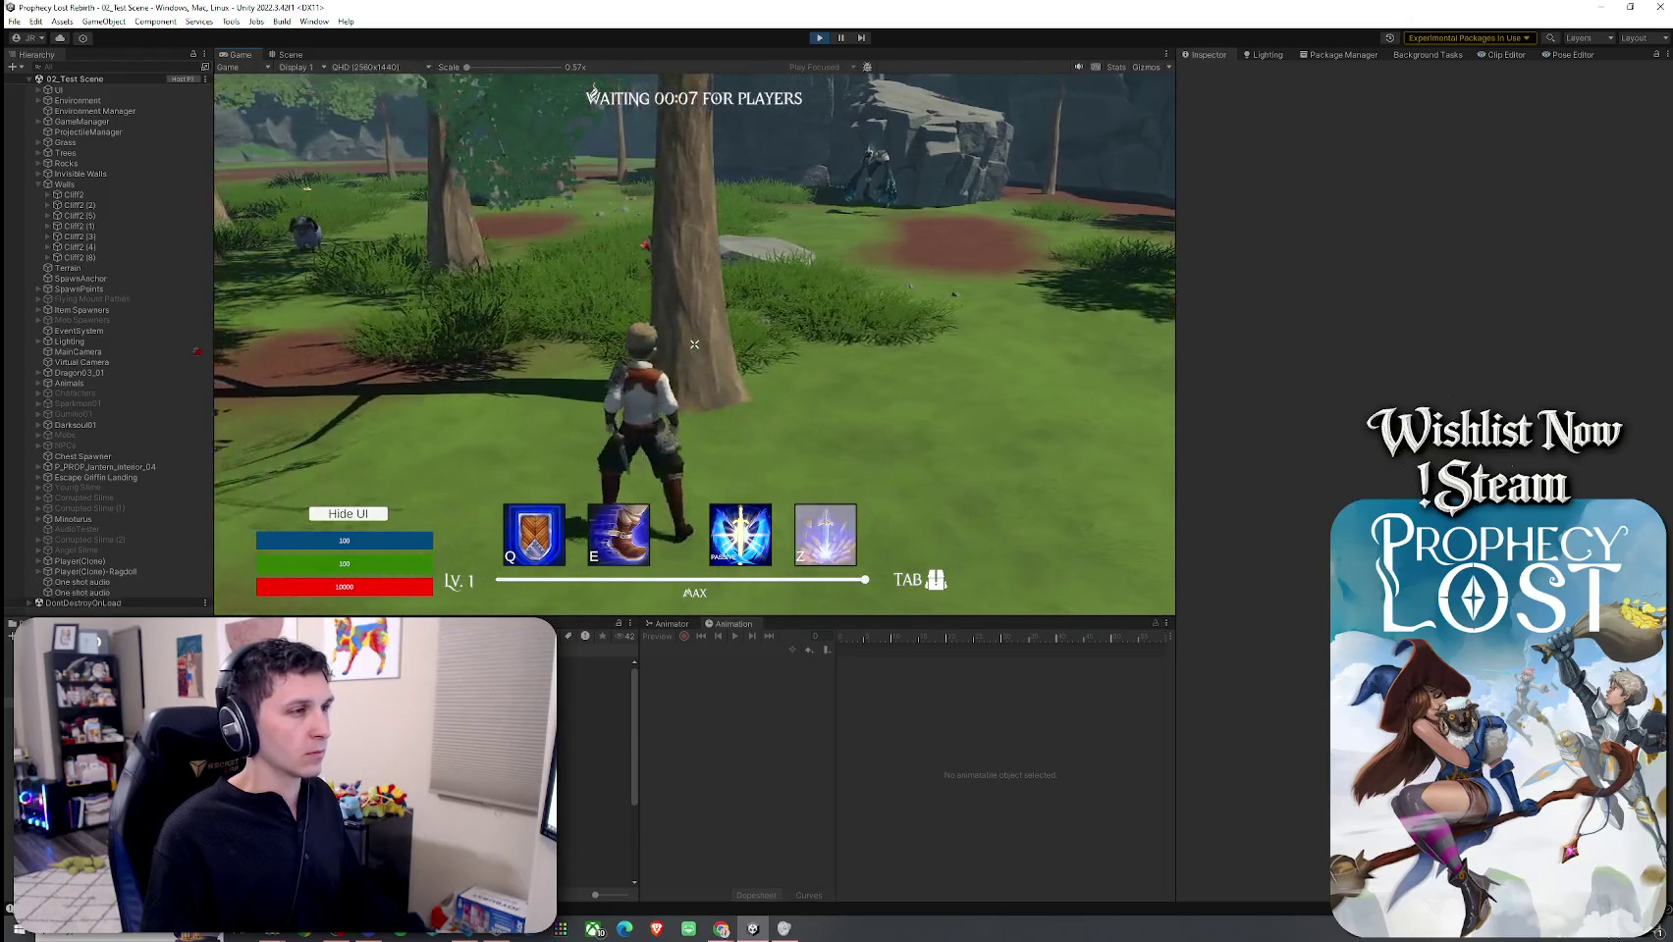
key(w)
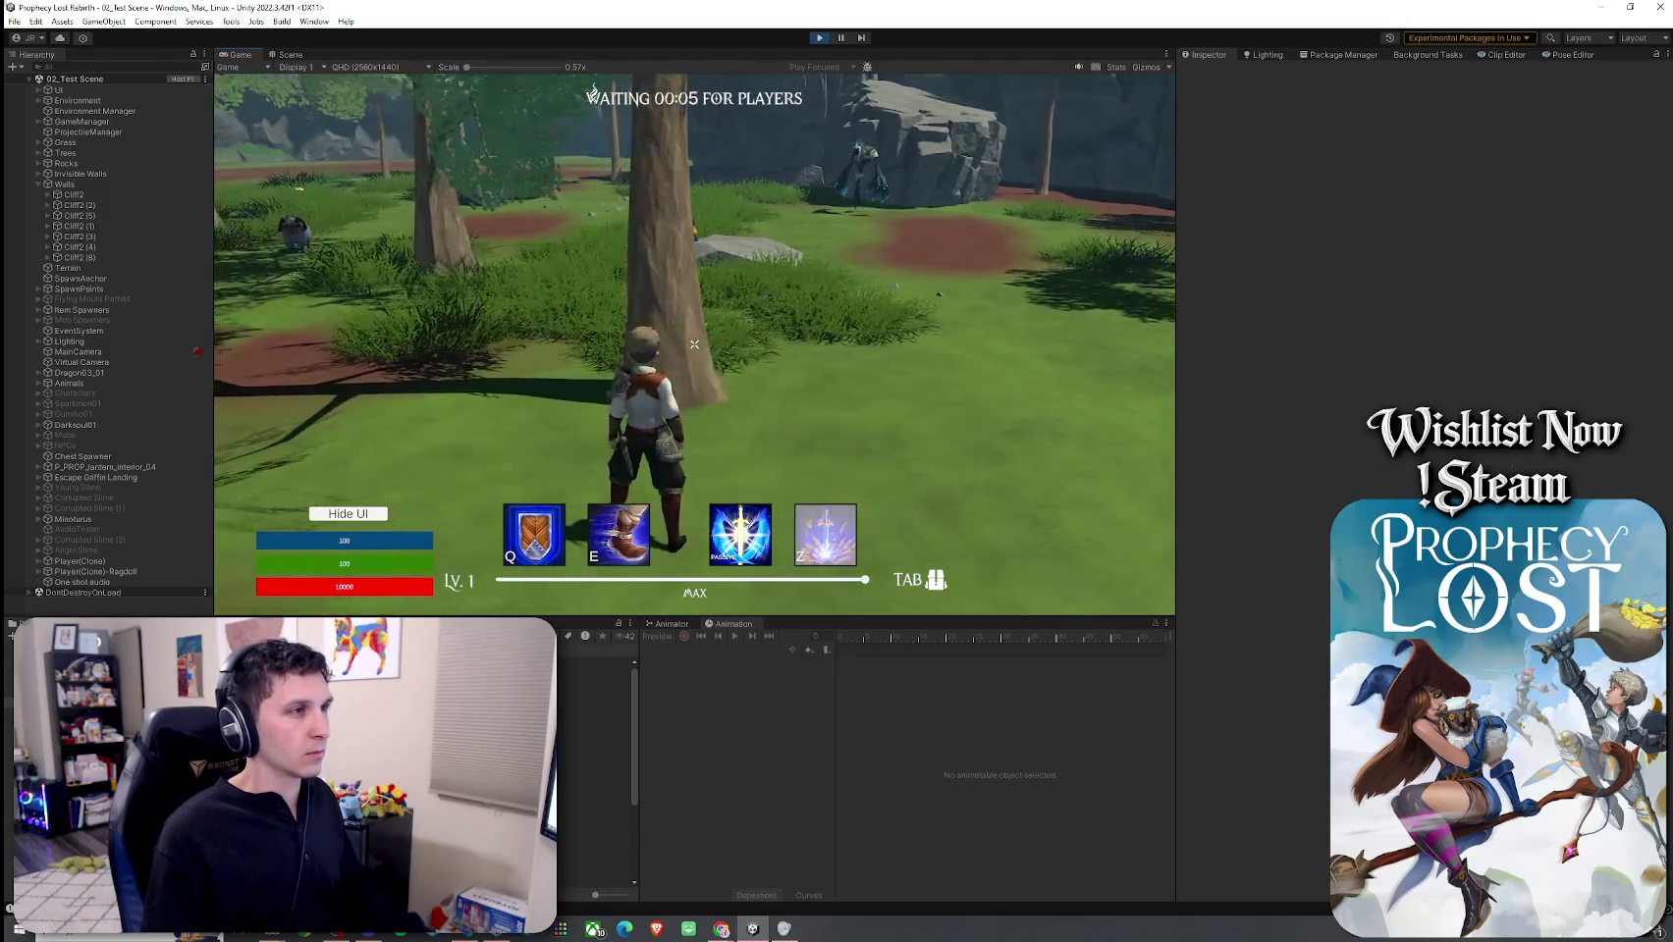
key(w)
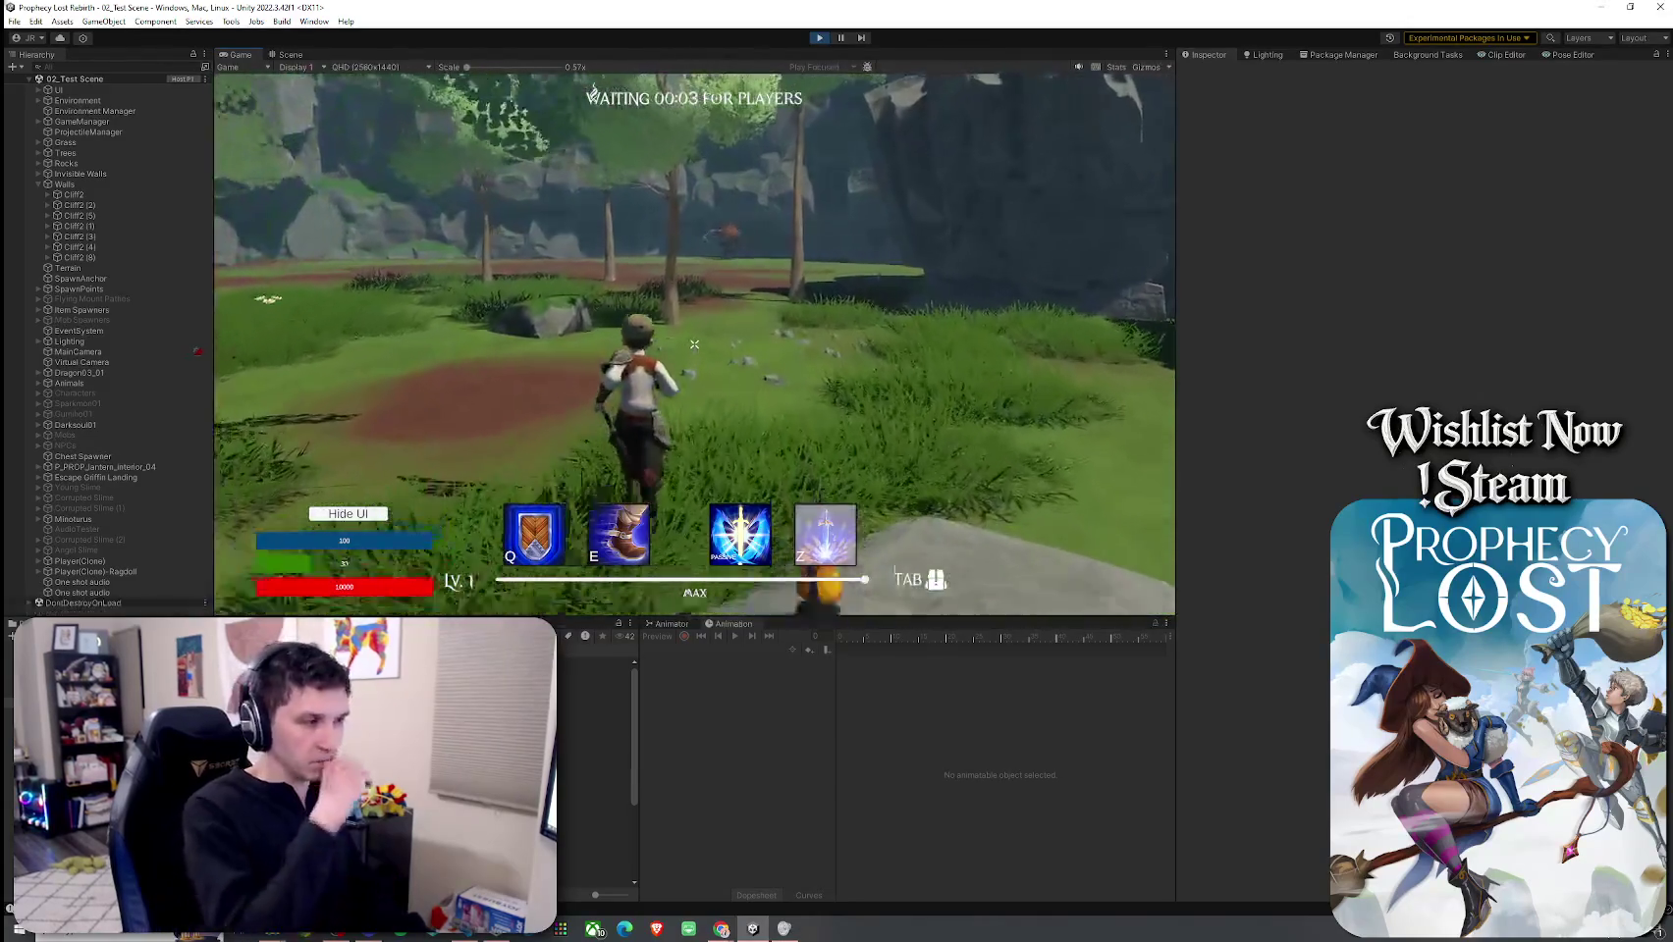
key(w)
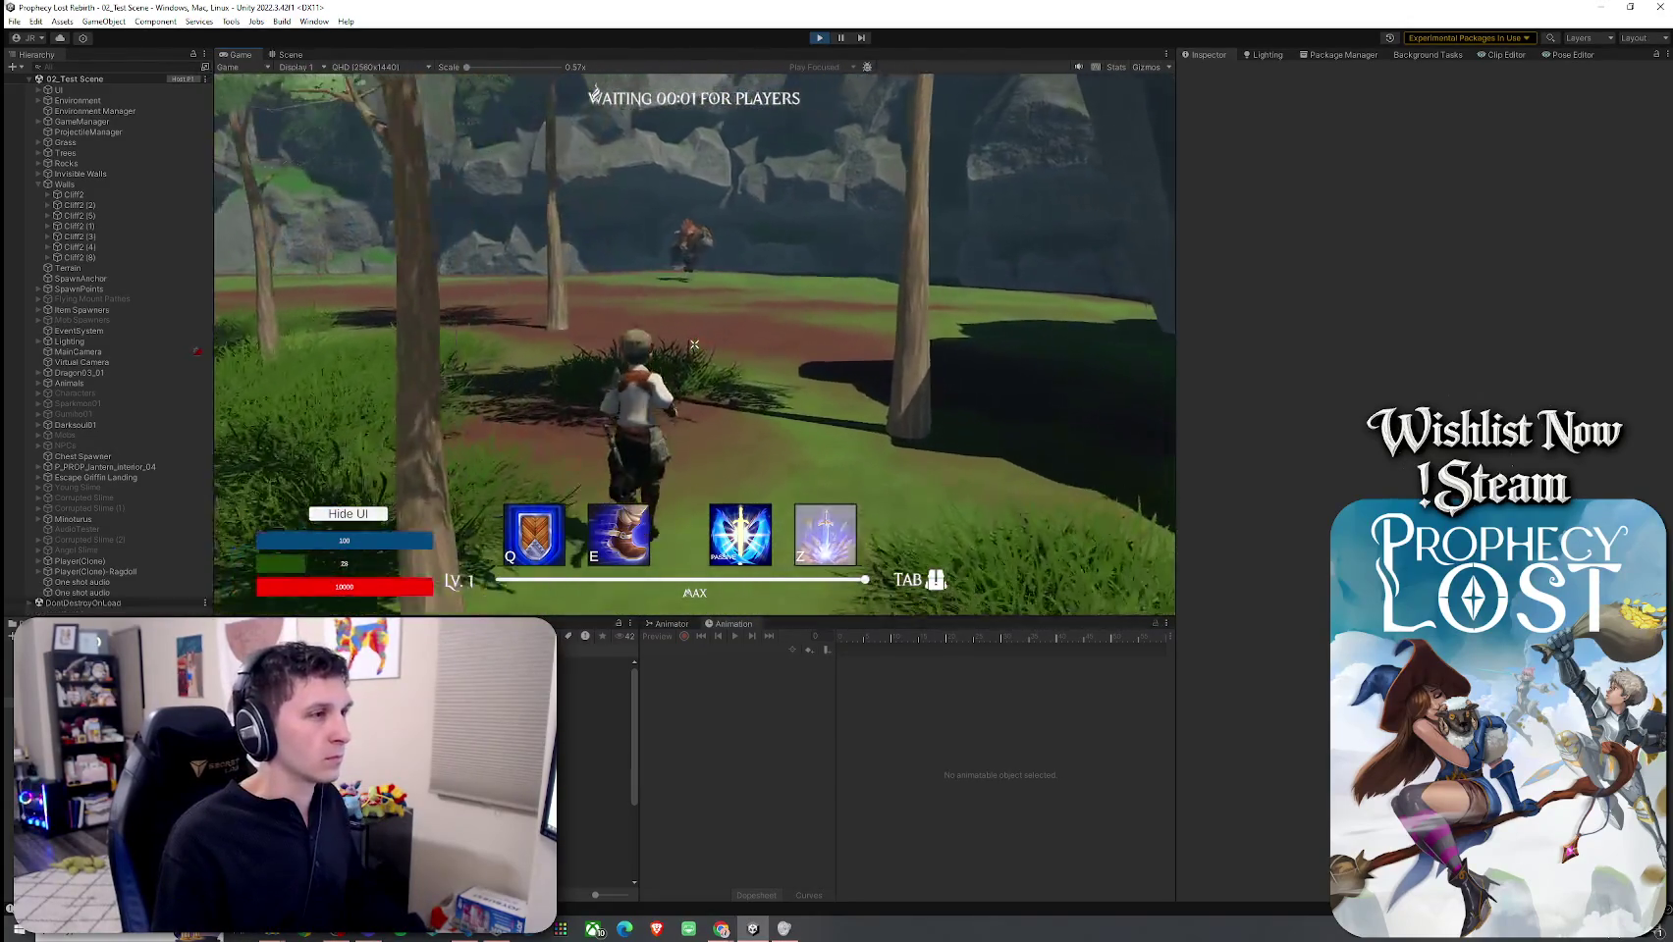
key(w)
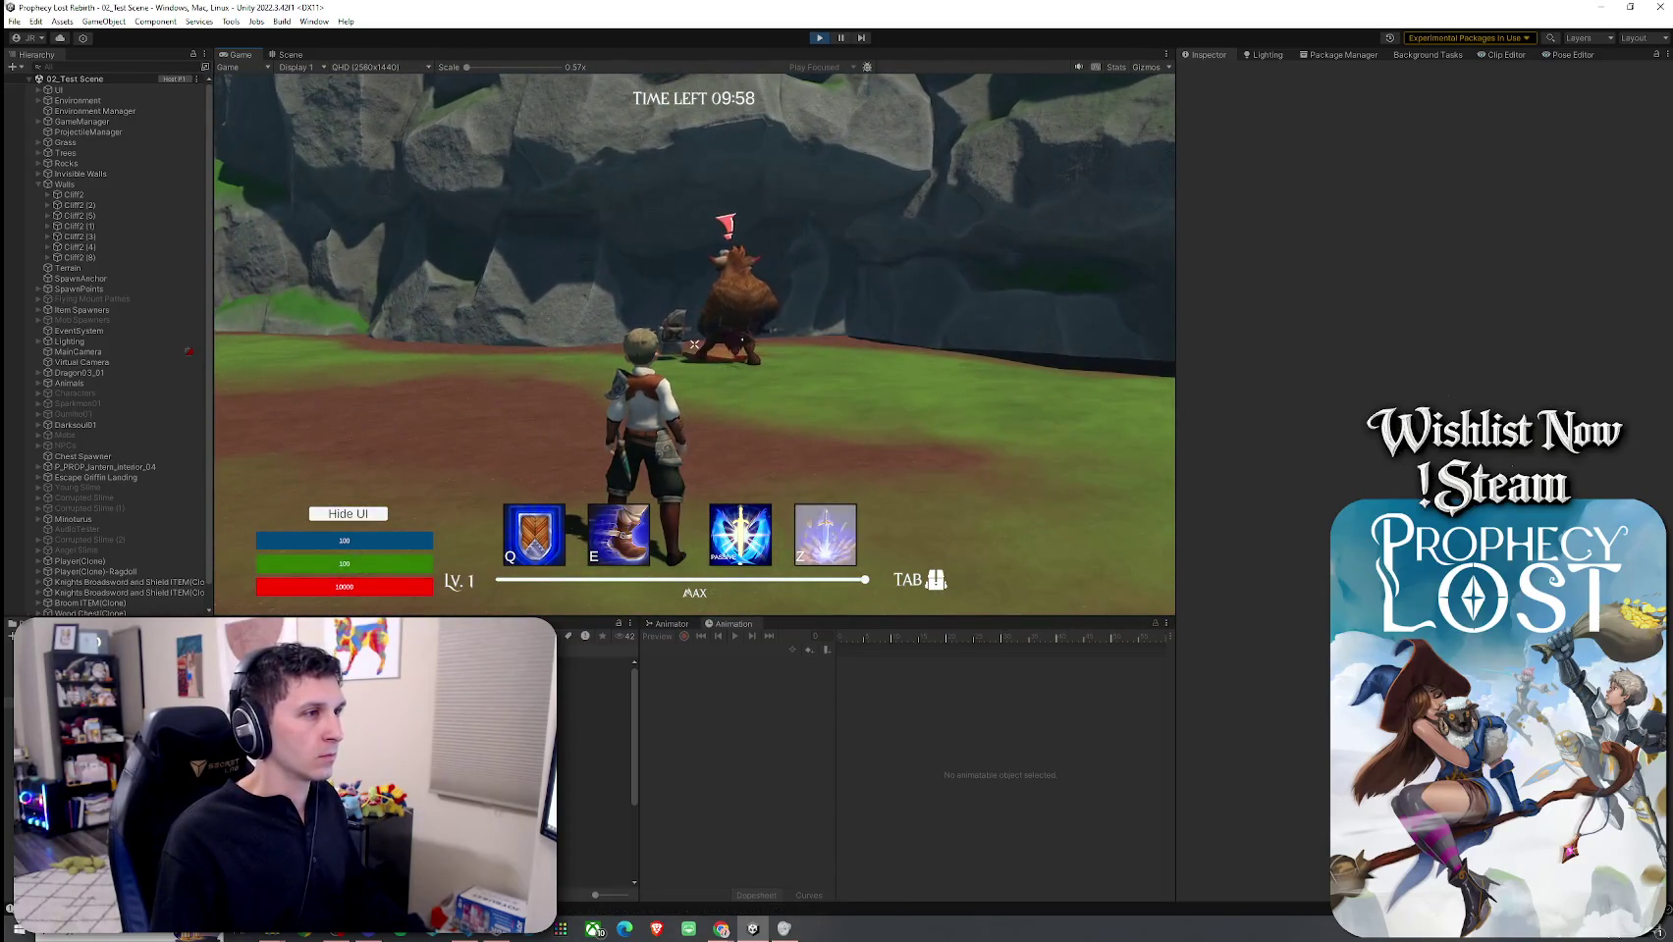
key(w)
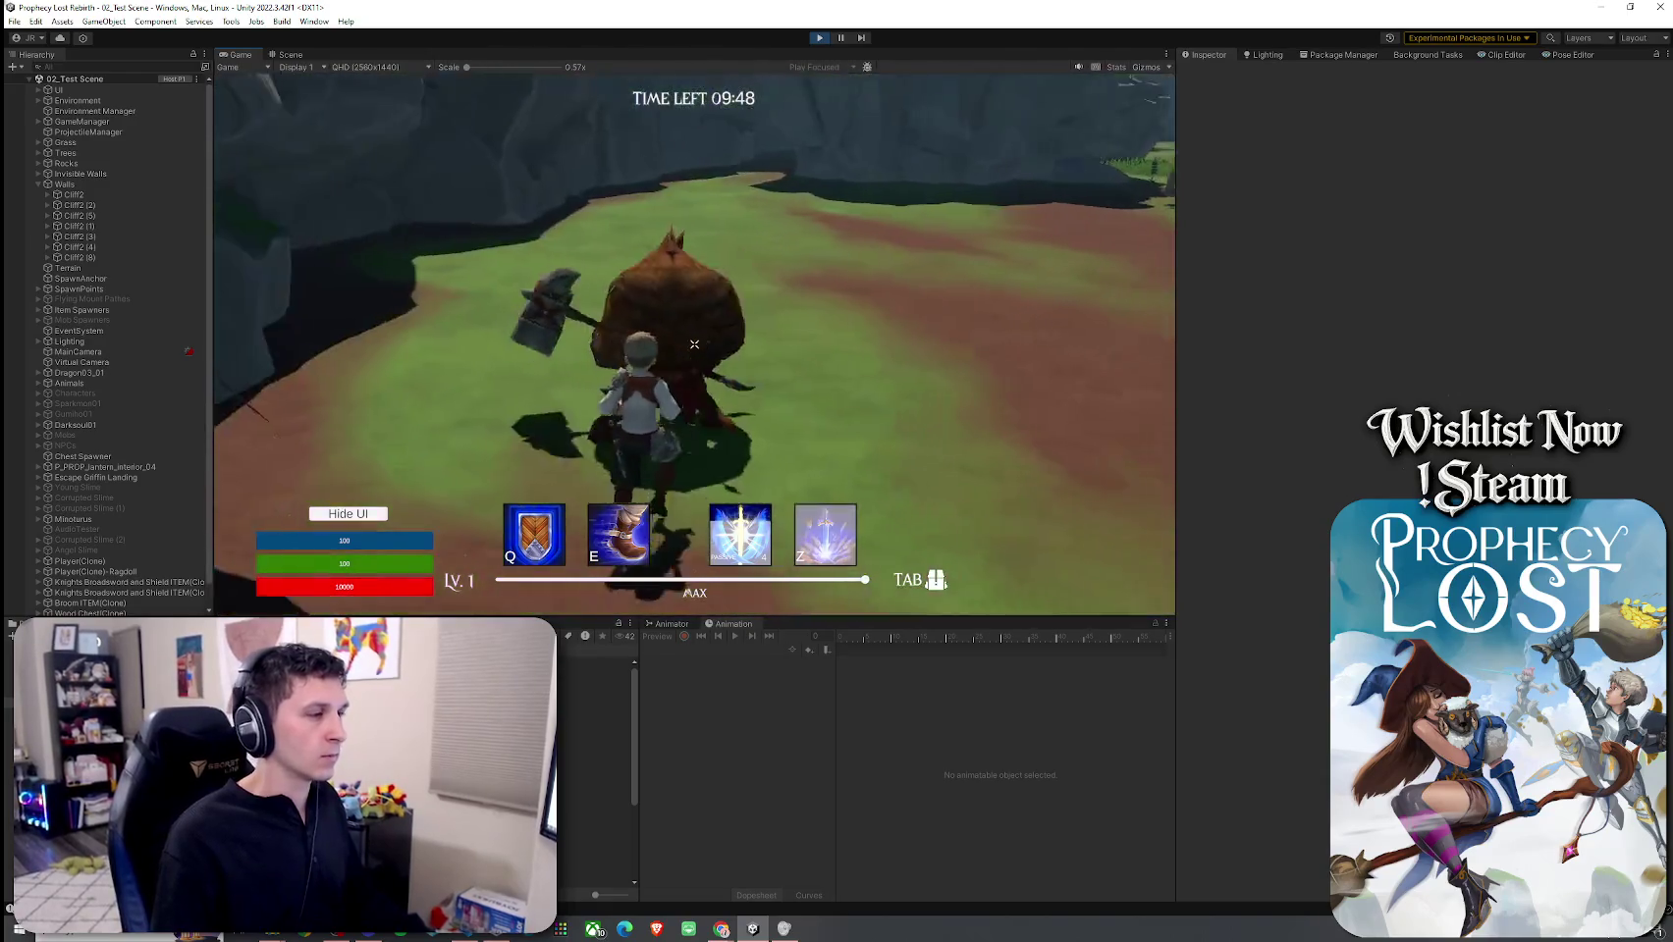
key(super)
click(635, 450)
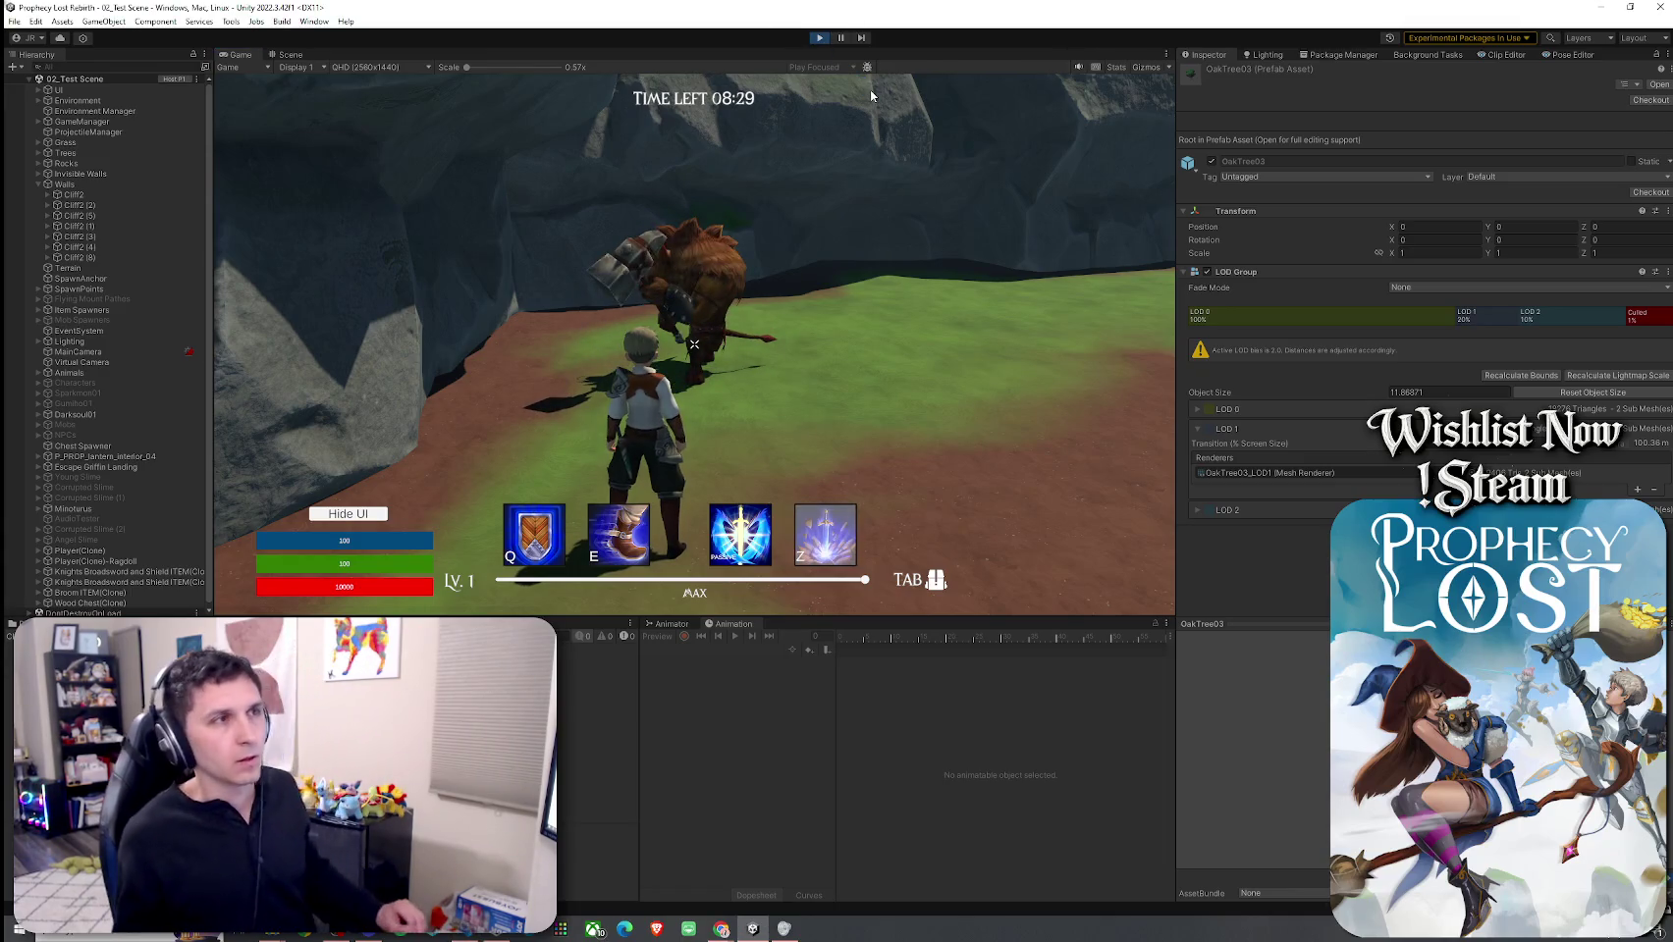
Step: End the match against the bear-like enemy by exiting Play mode
click(819, 37)
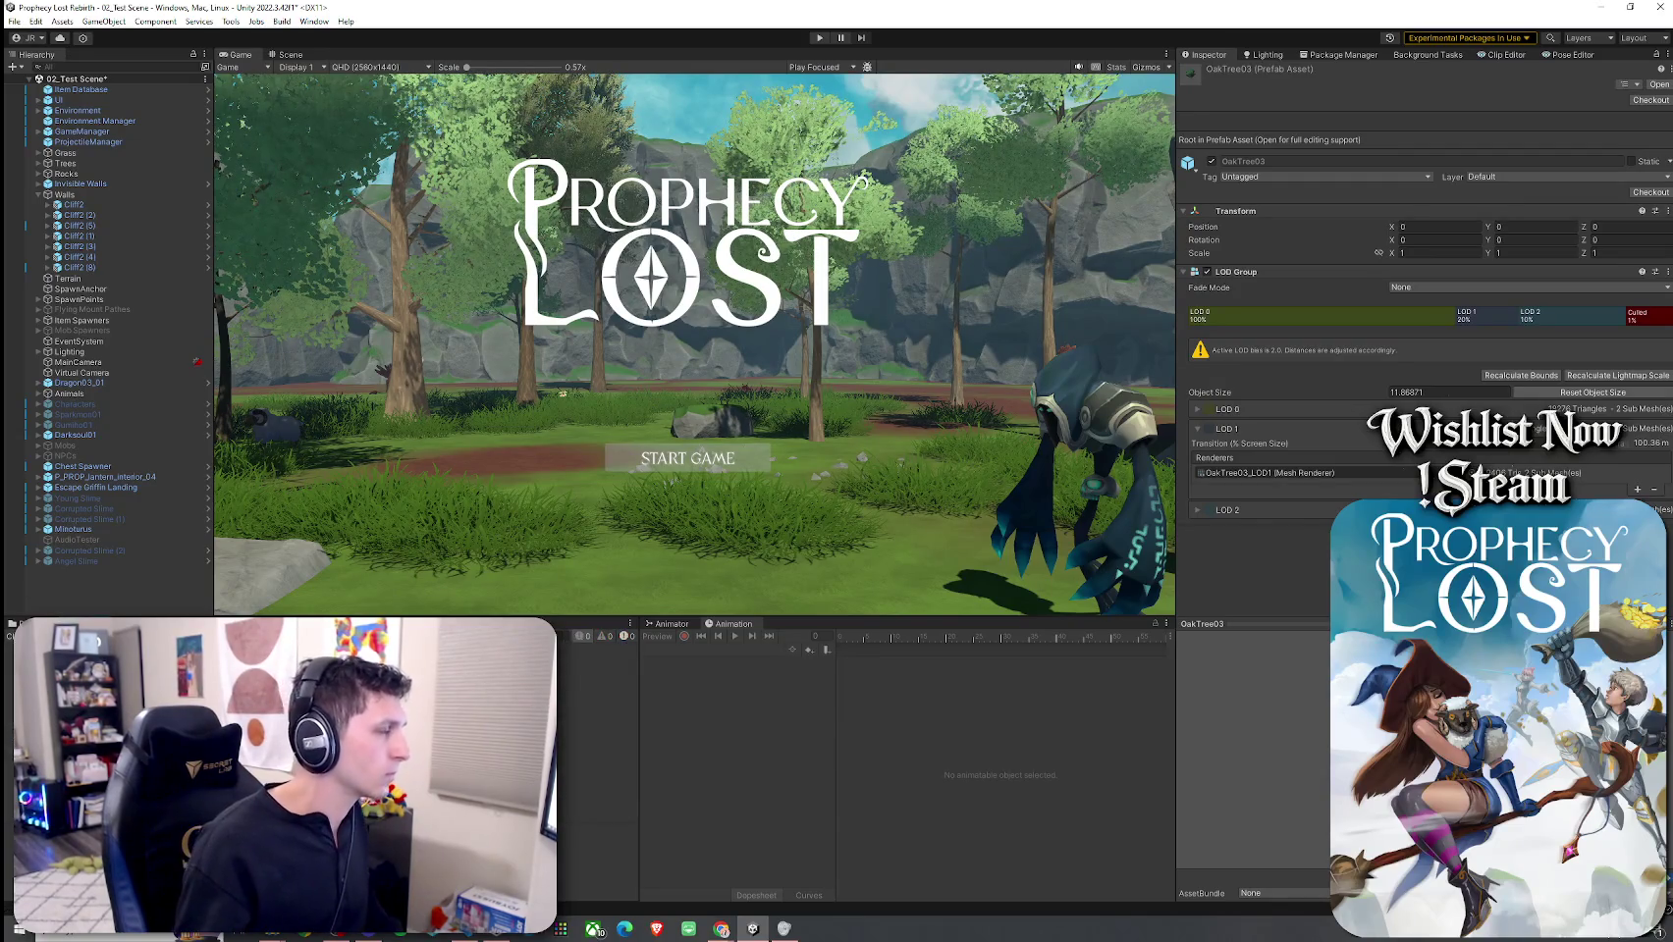
Step: Save 02_Test Scene through File > Save, then start the game from the title screen
click(13, 20)
click(37, 84)
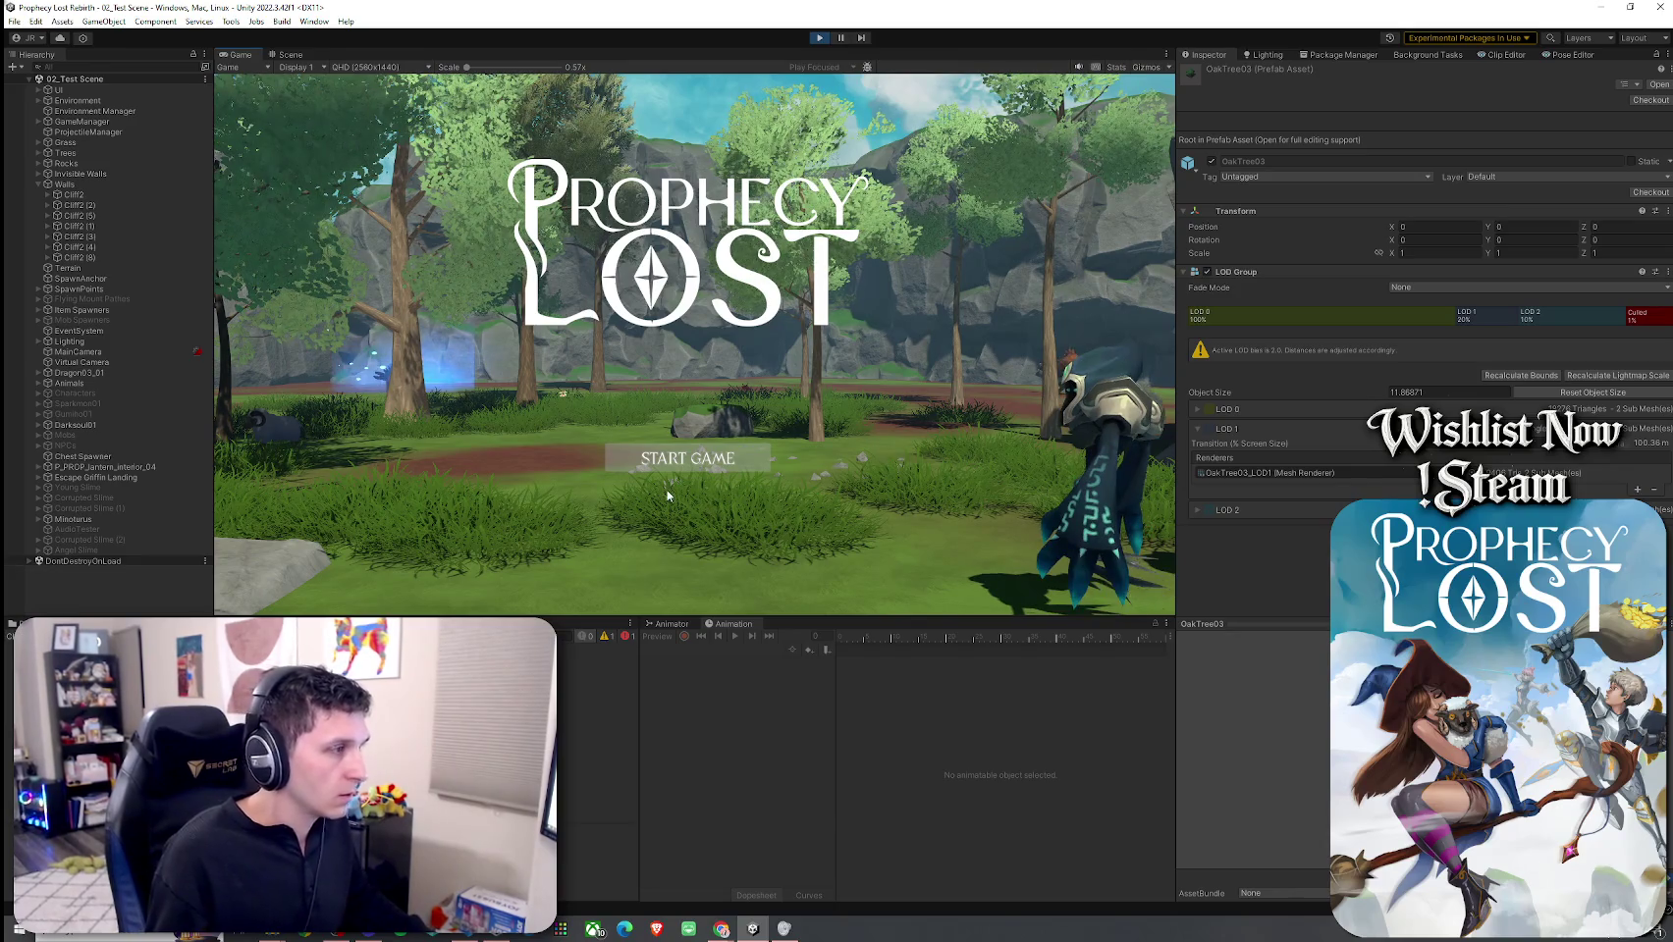
click(681, 463)
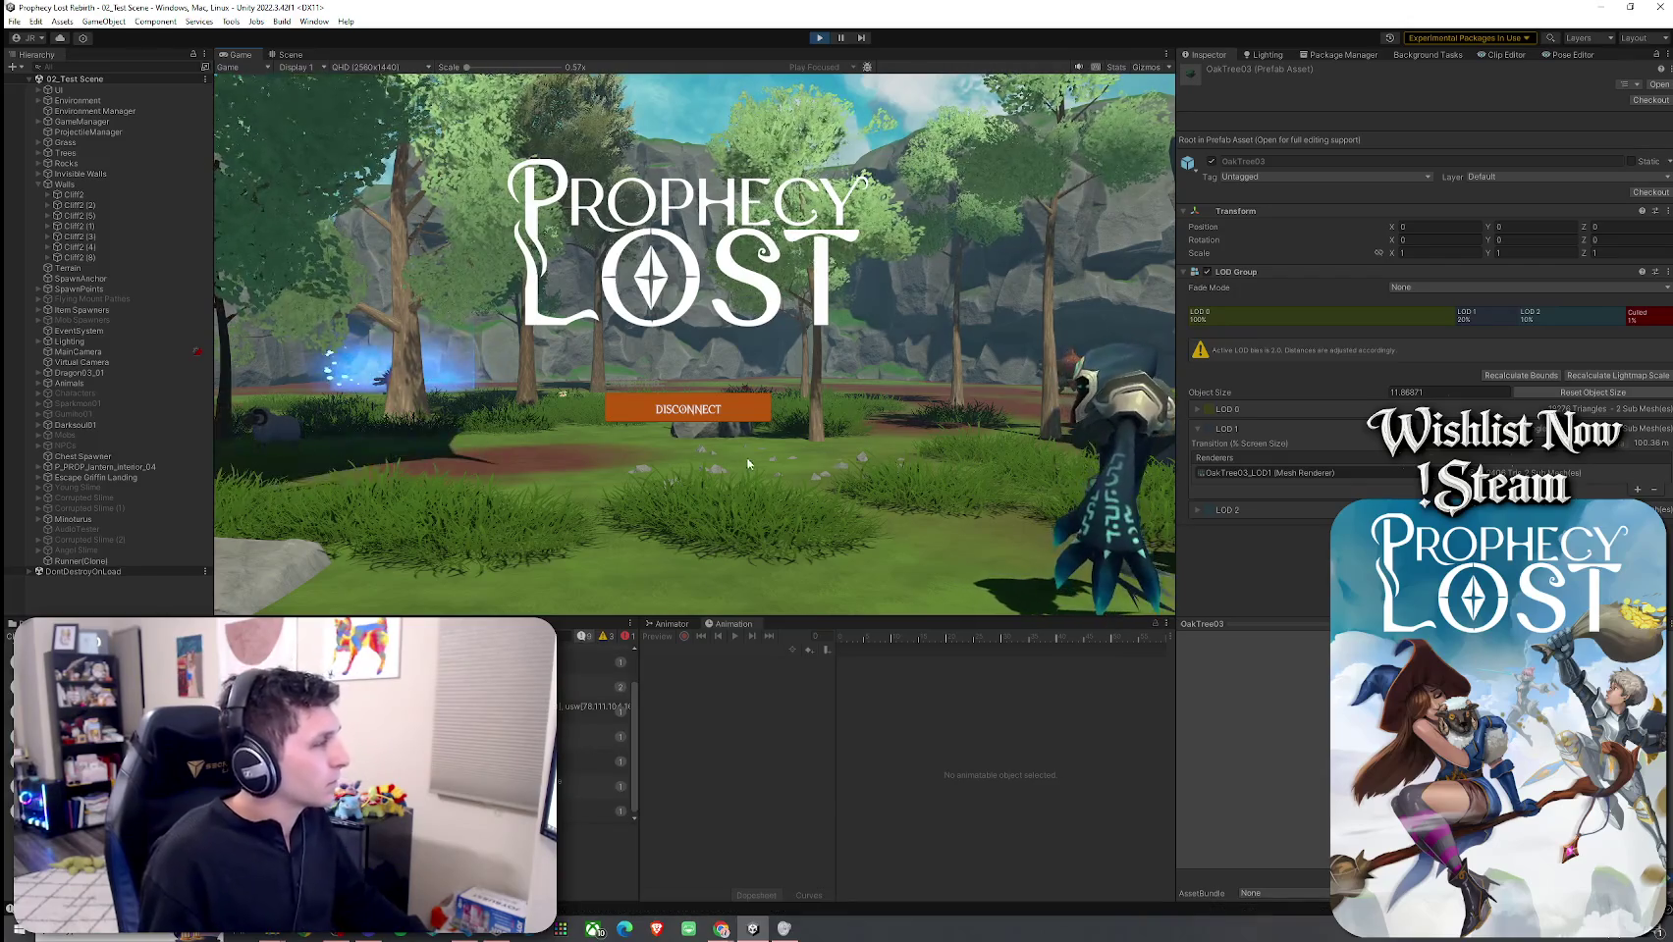
Step: Inspect the newest Console log, run the character to the bear creature, and enlarge the Console
click(559, 654)
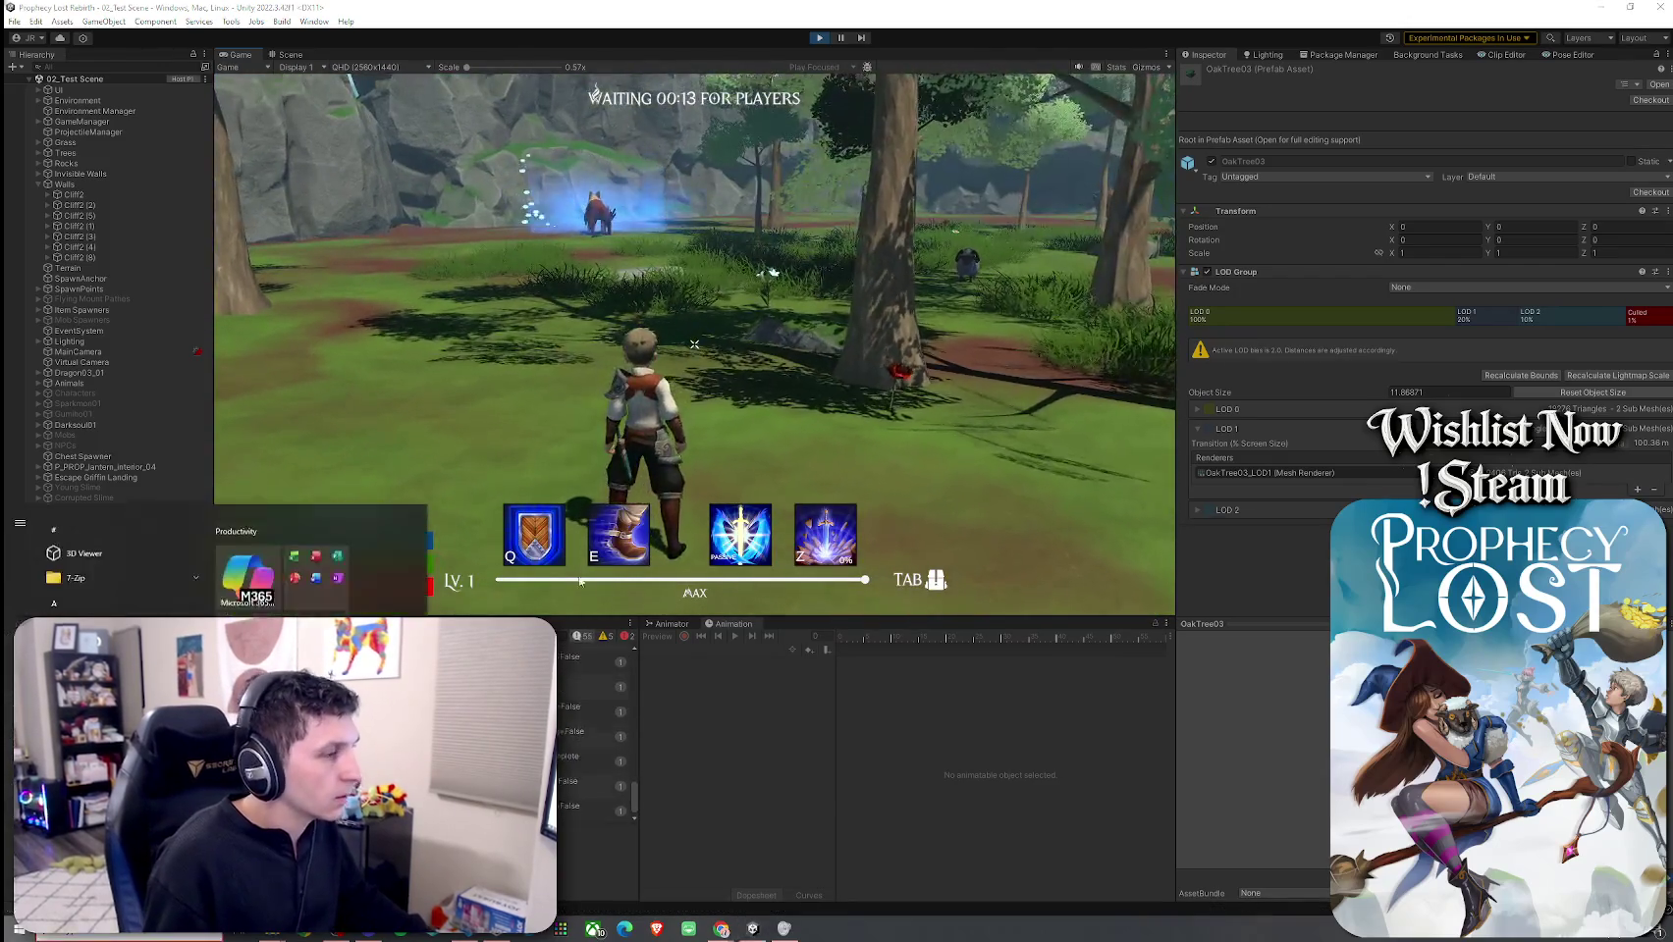
key(w)
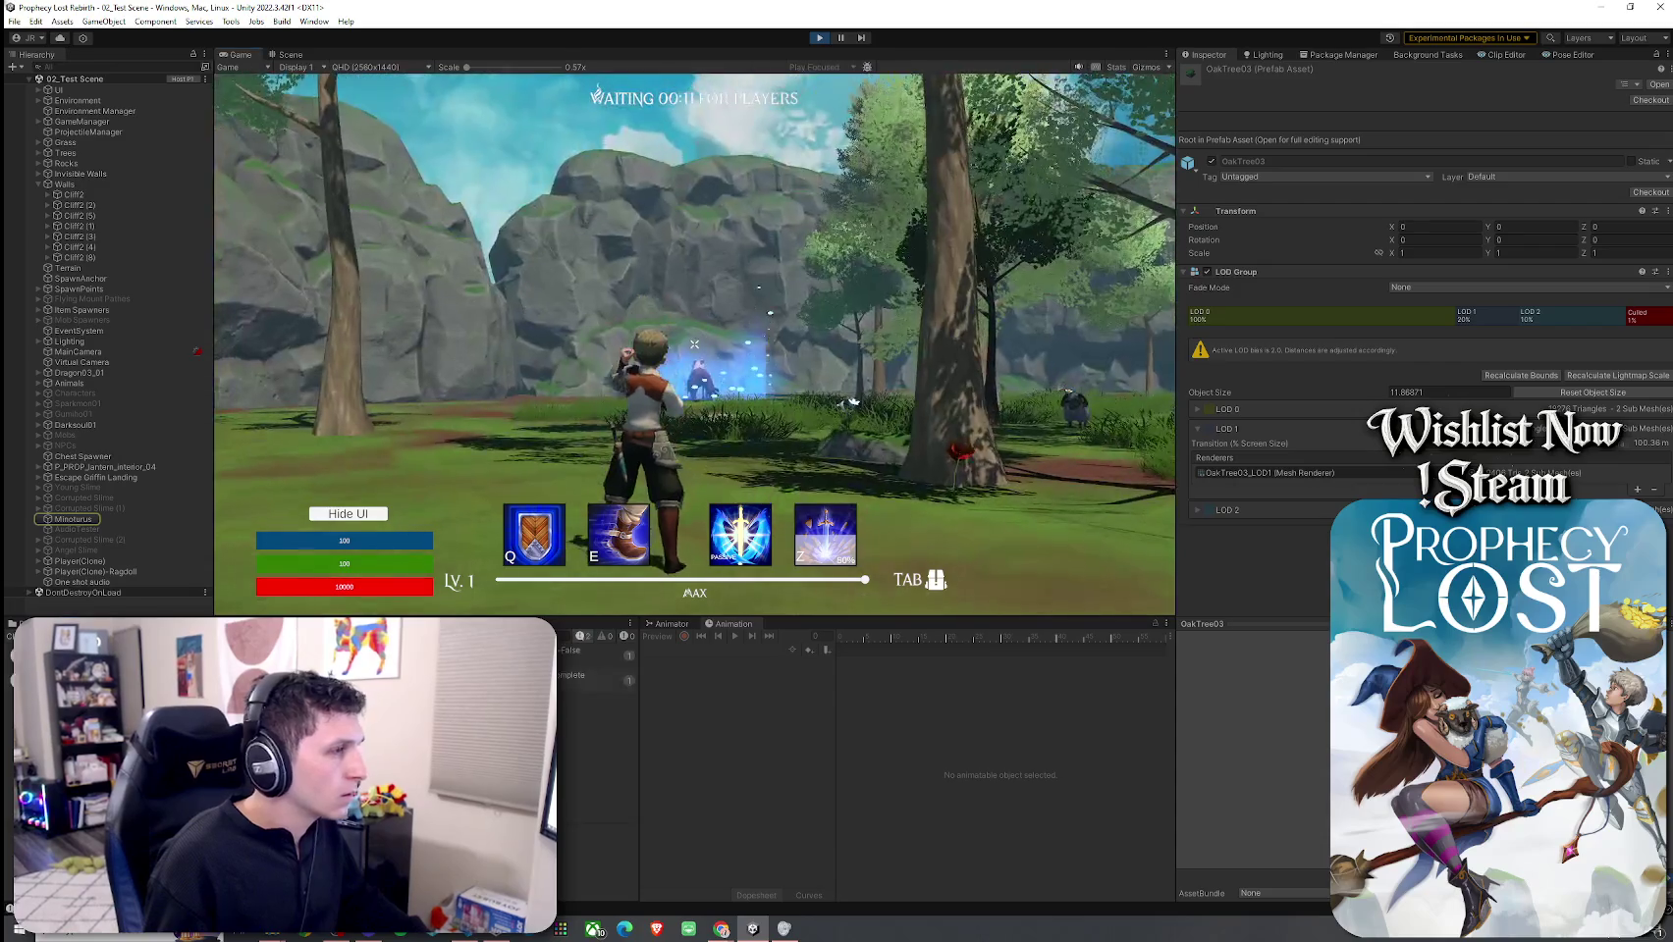
key(w)
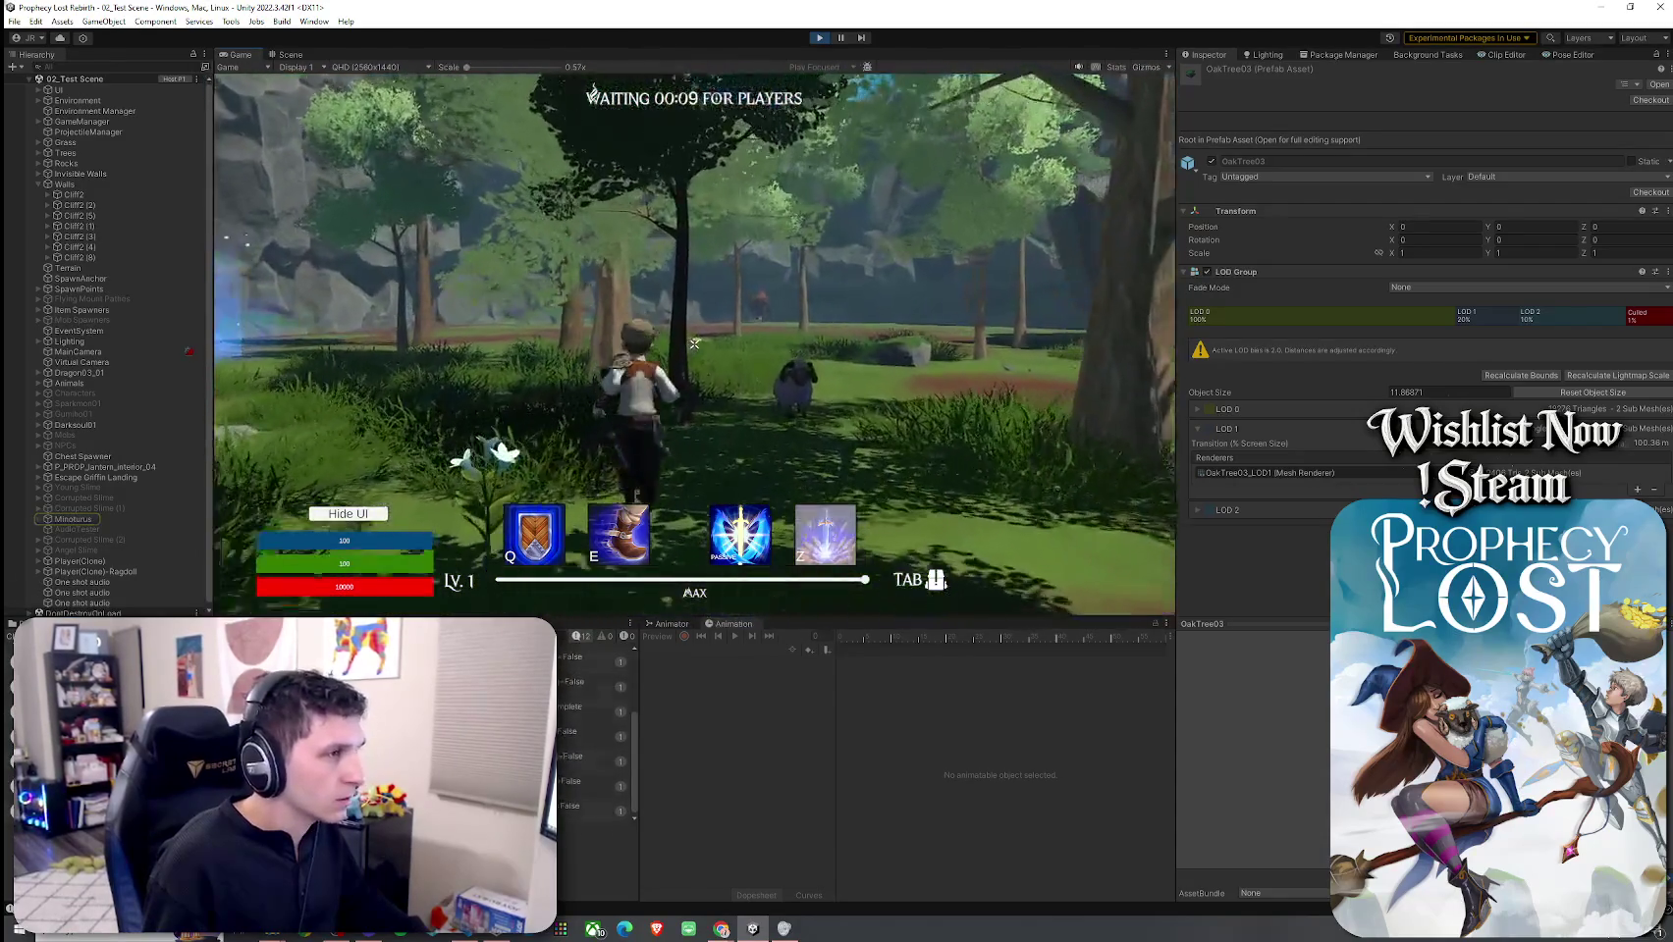
key(w)
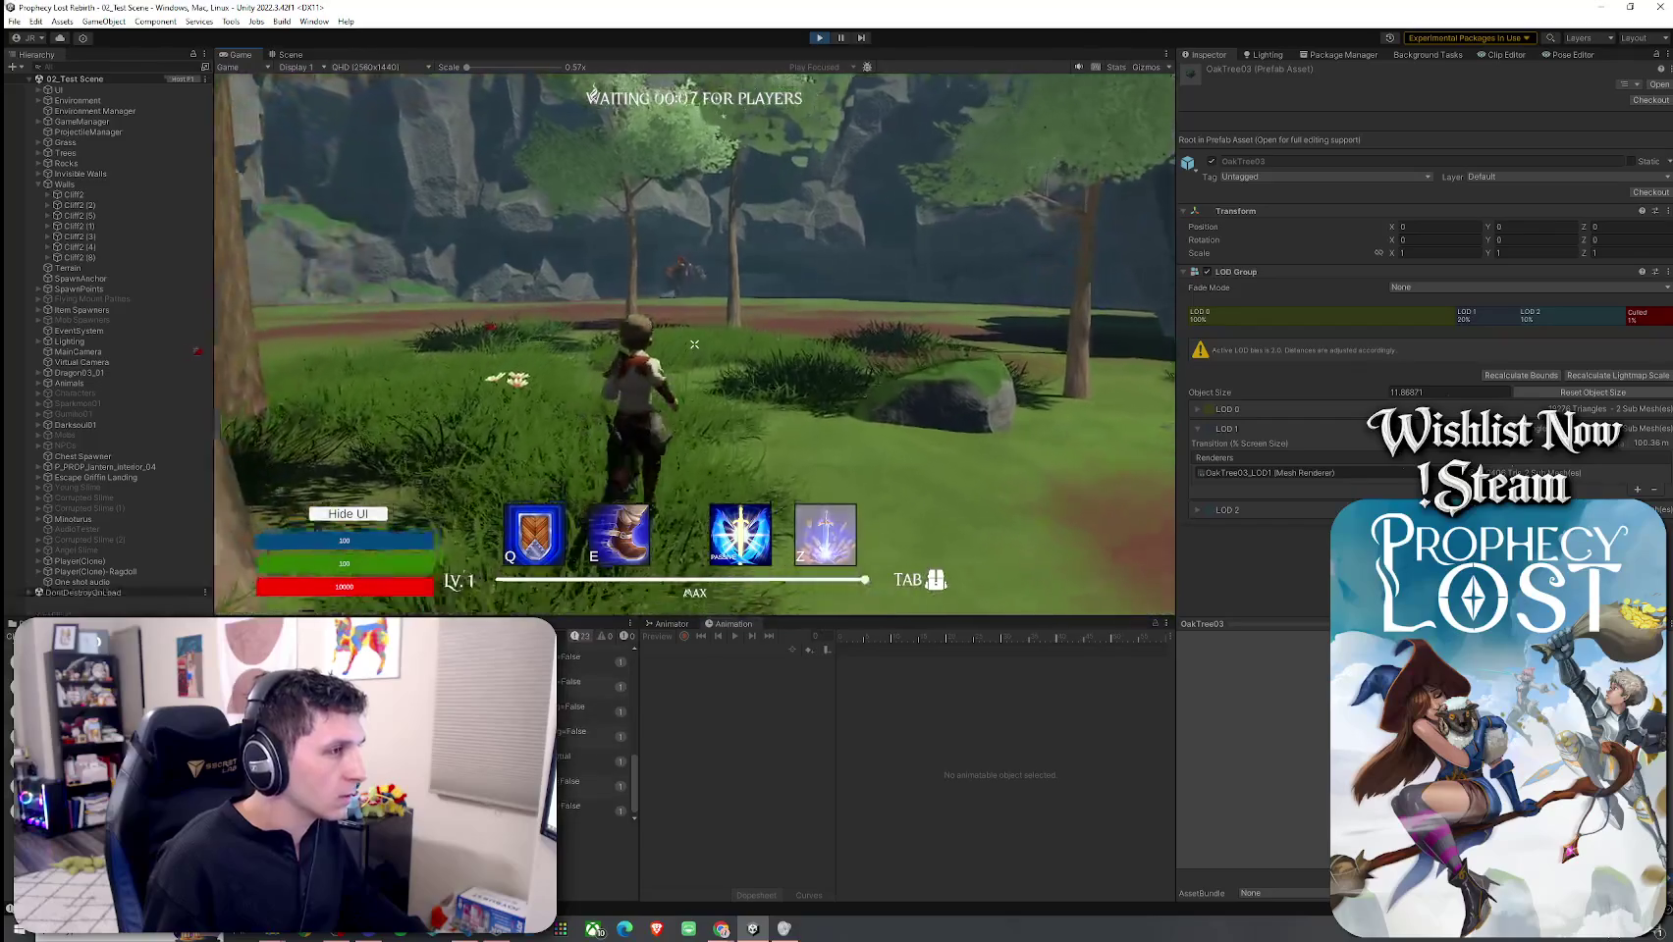
key(w)
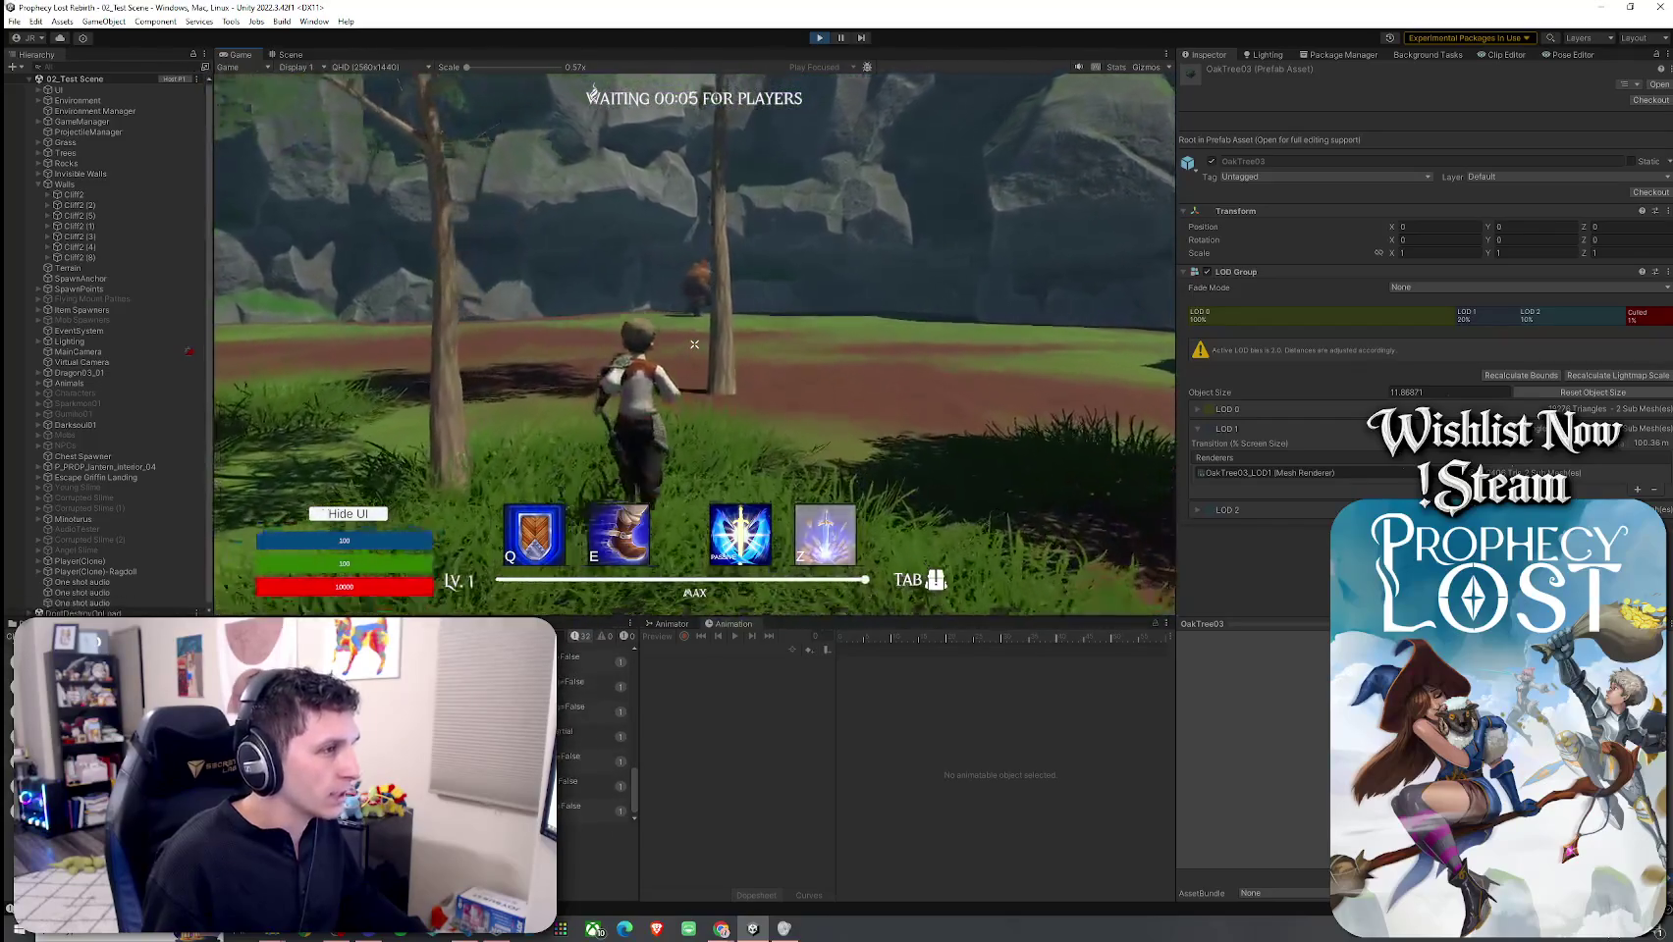
key(w)
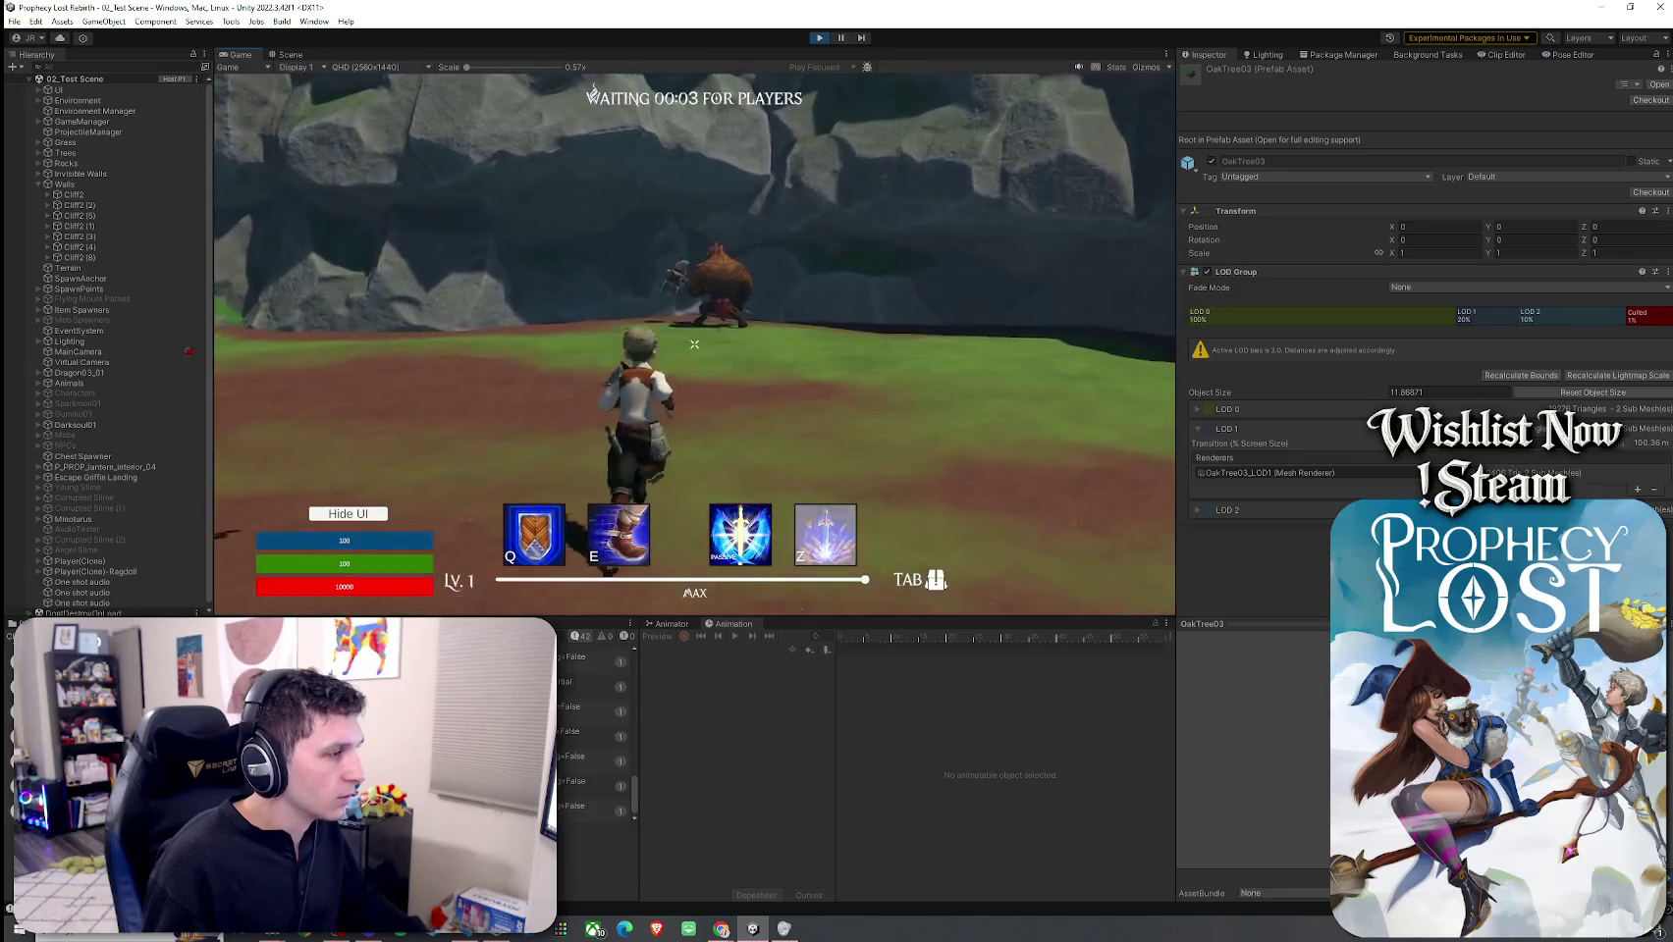
key(w)
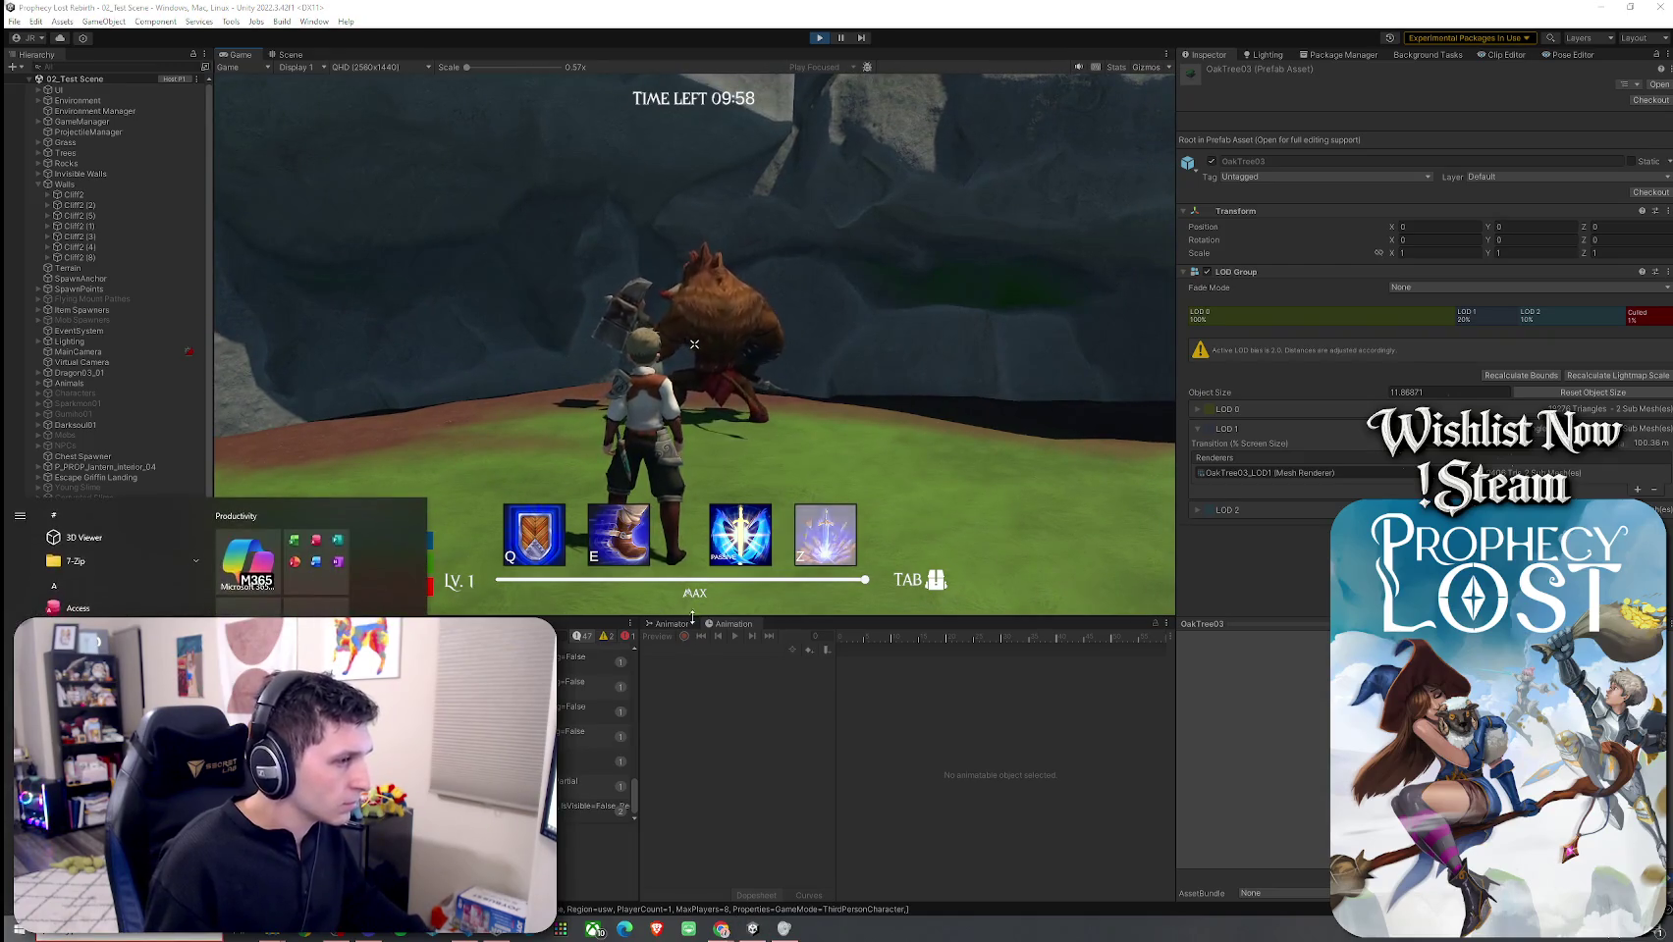
drag(768, 618, 769, 436)
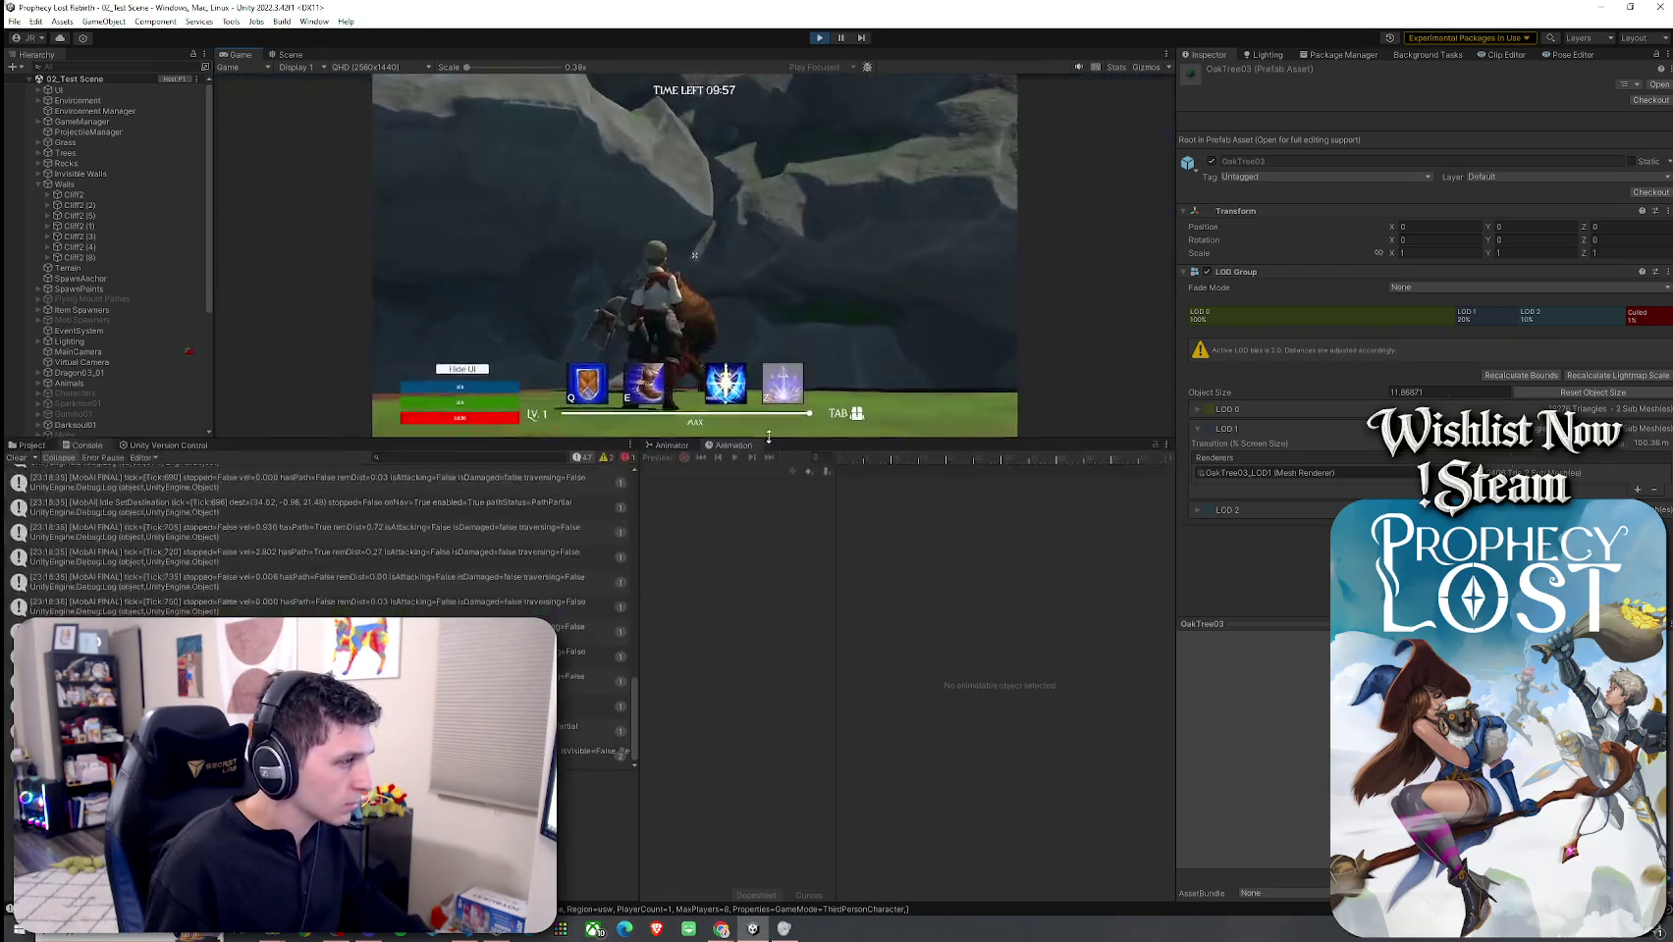
Step: Clear the Console search filter and remove all console messages
click(503, 457)
text(clear)
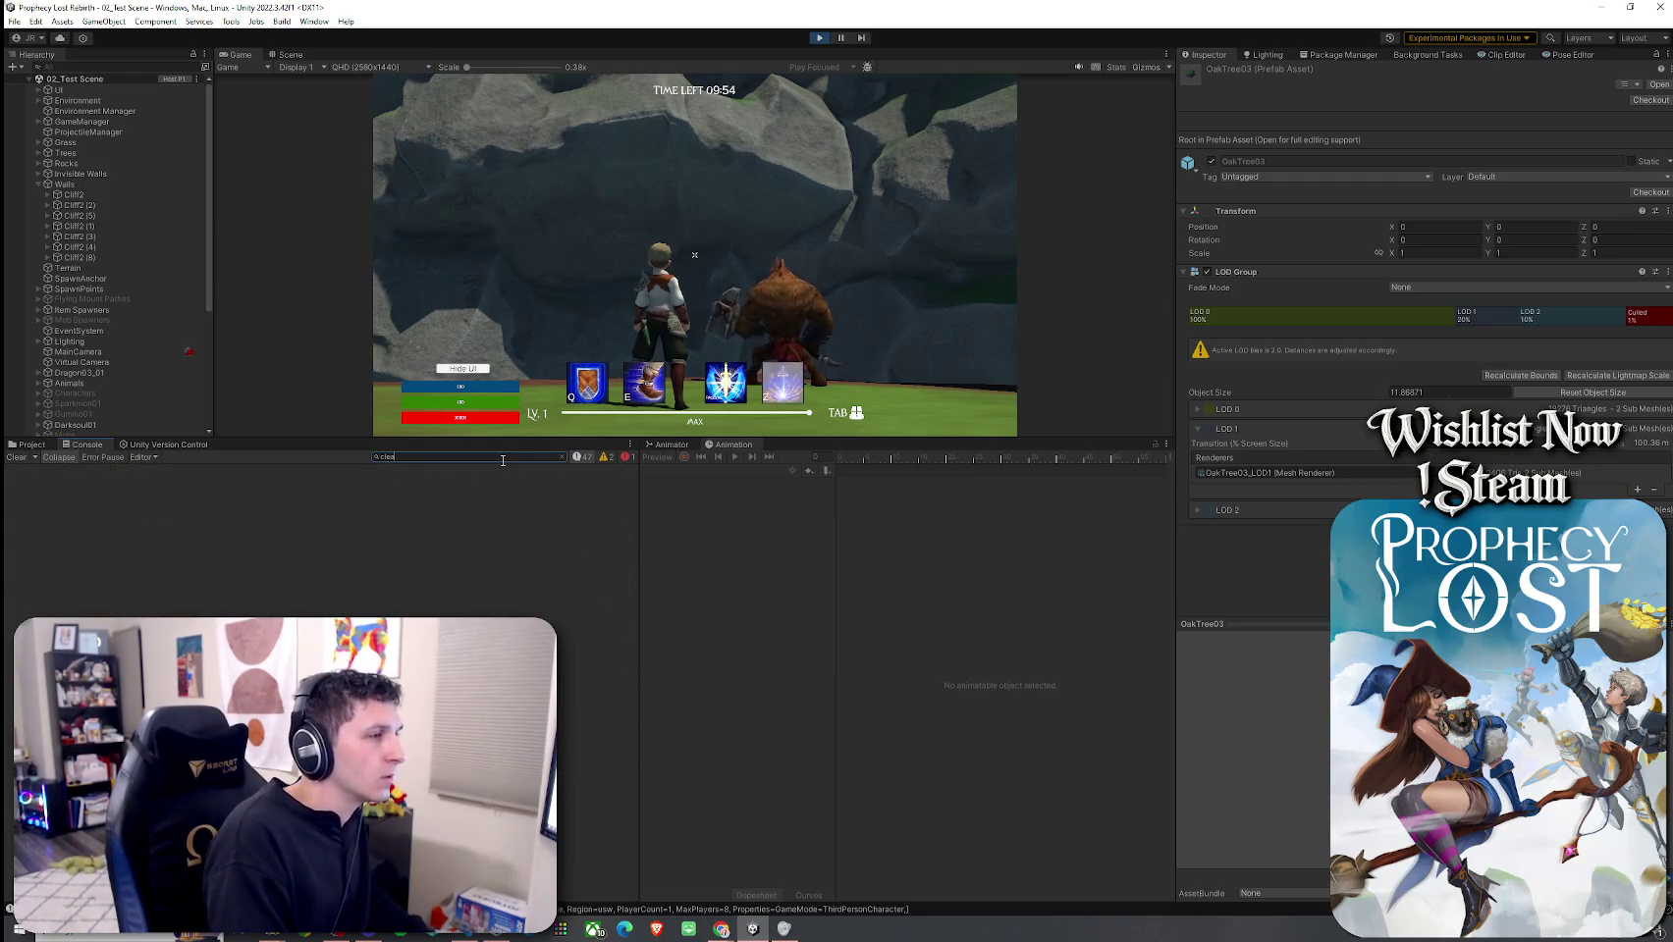
key(BackSpace)
key(BackSpace)
key(BackSpace)
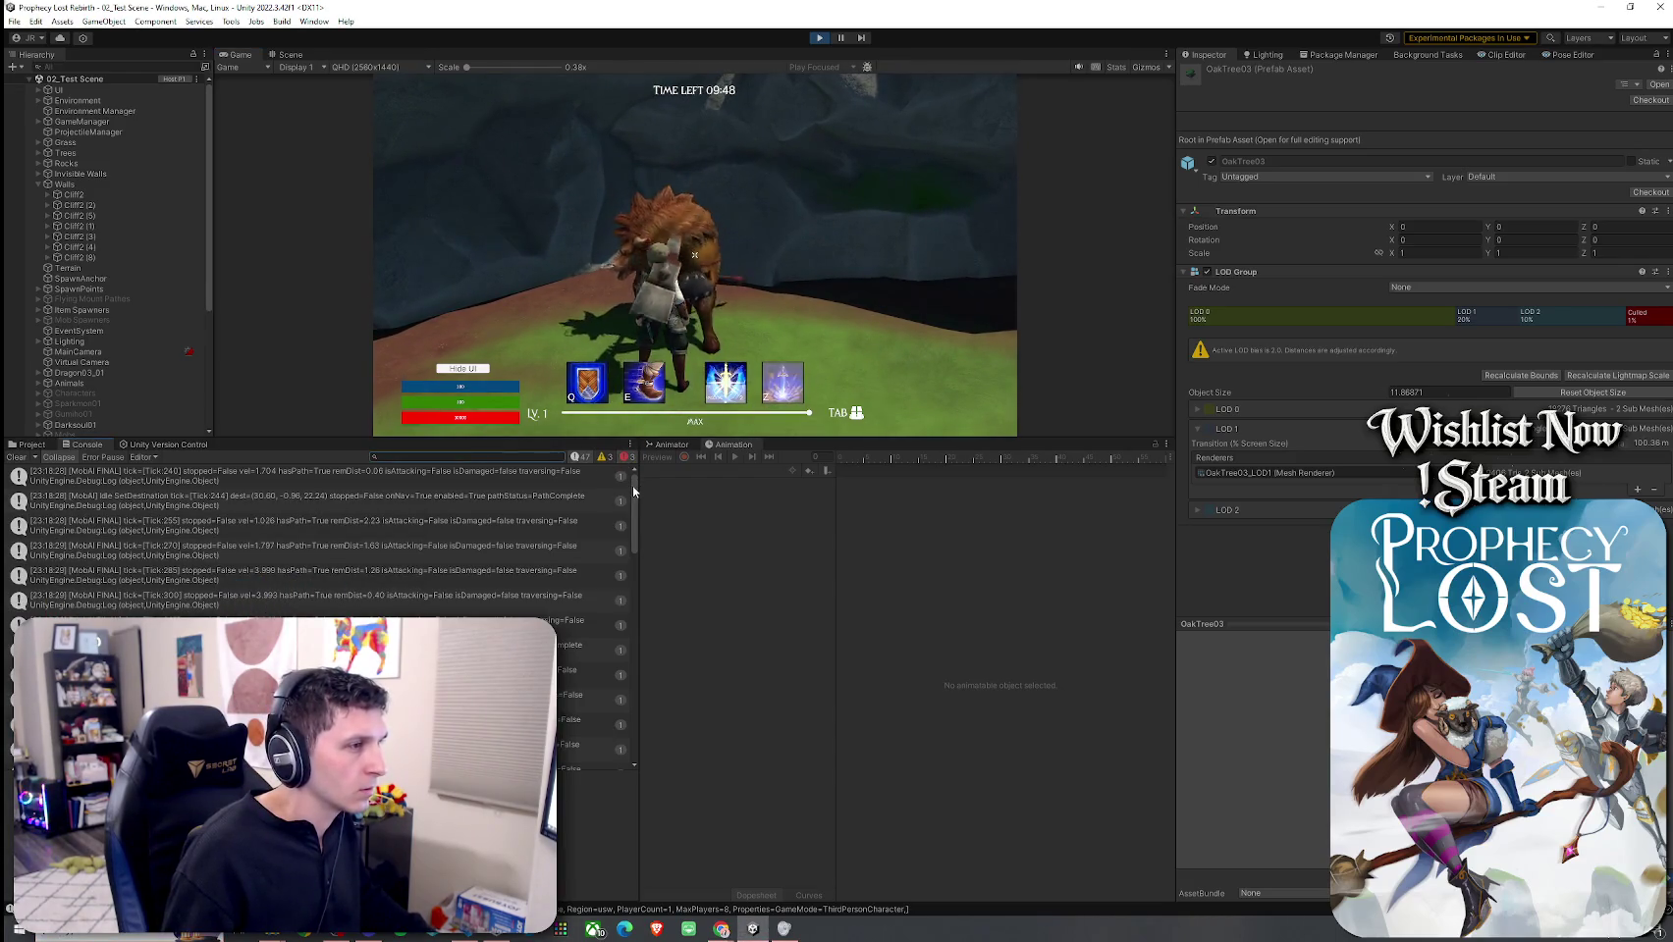
drag(633, 491, 639, 729)
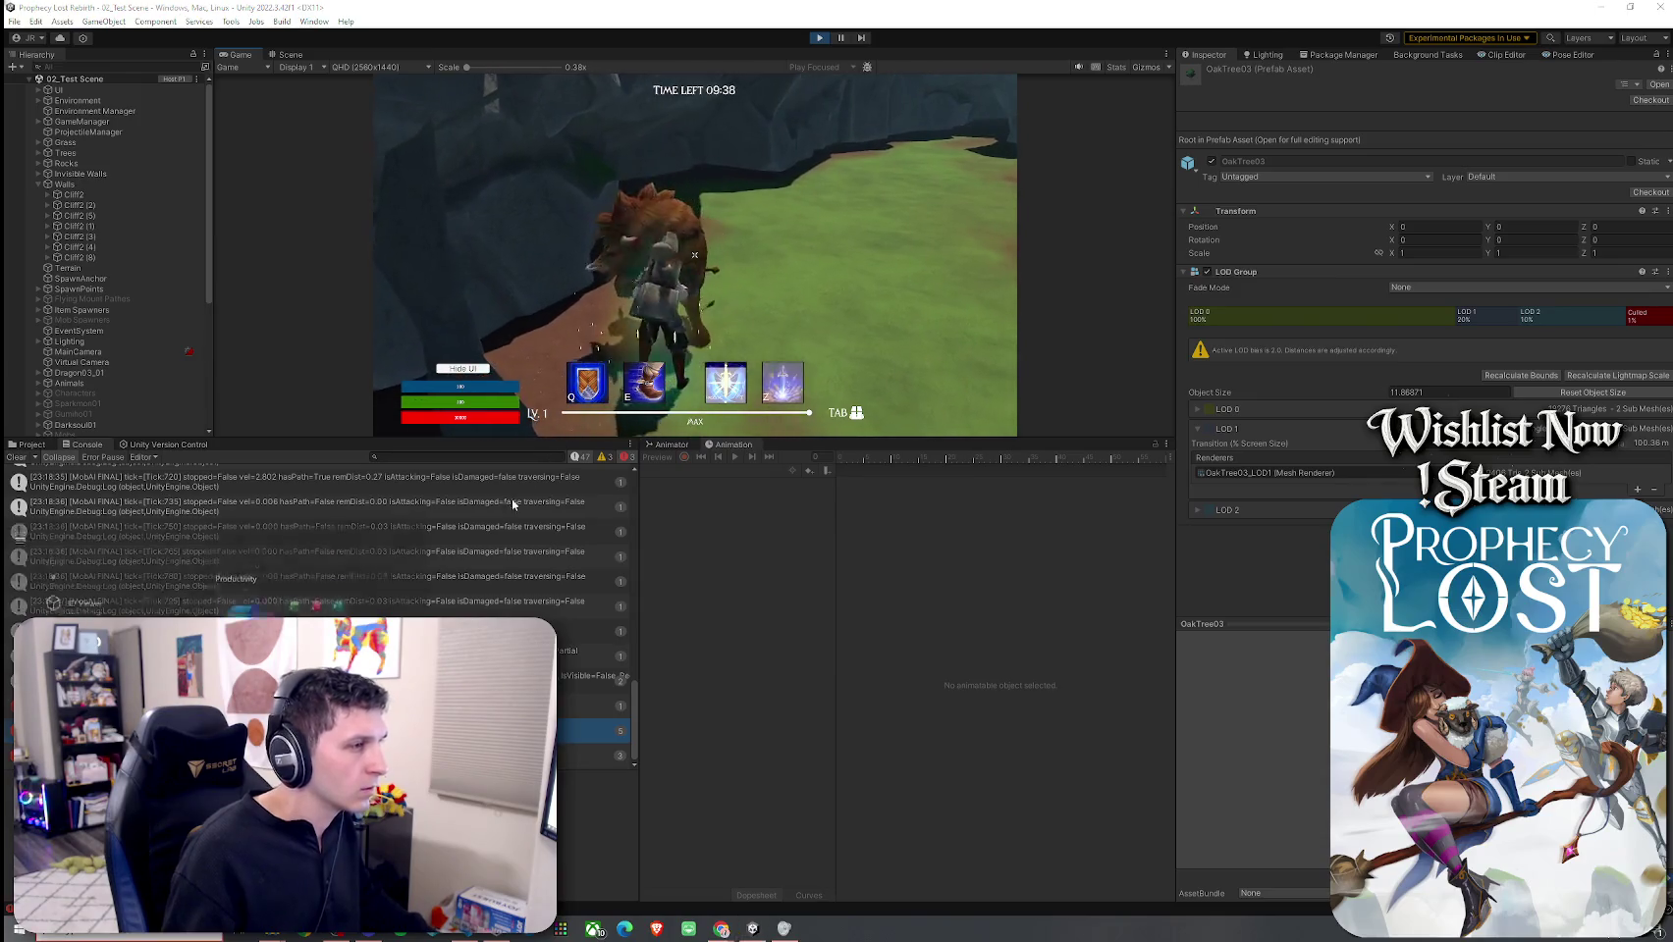
click(16, 457)
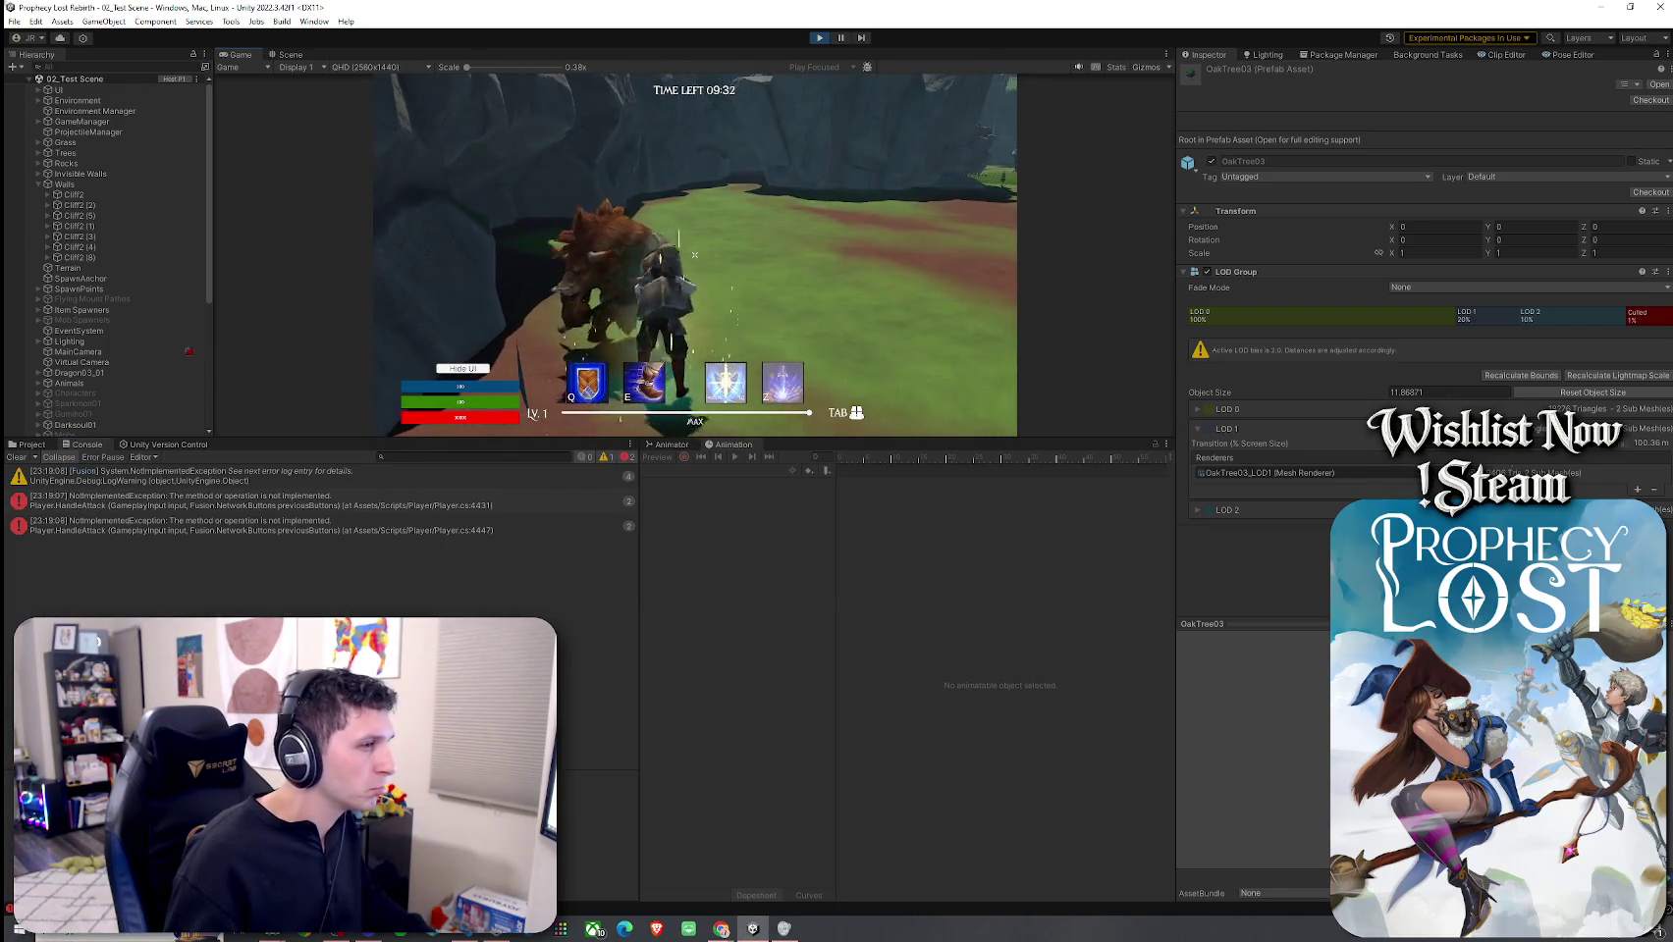
Step: Refocus the game and stop Play mode with Ctrl+P to return to editing
key(super)
click(585, 460)
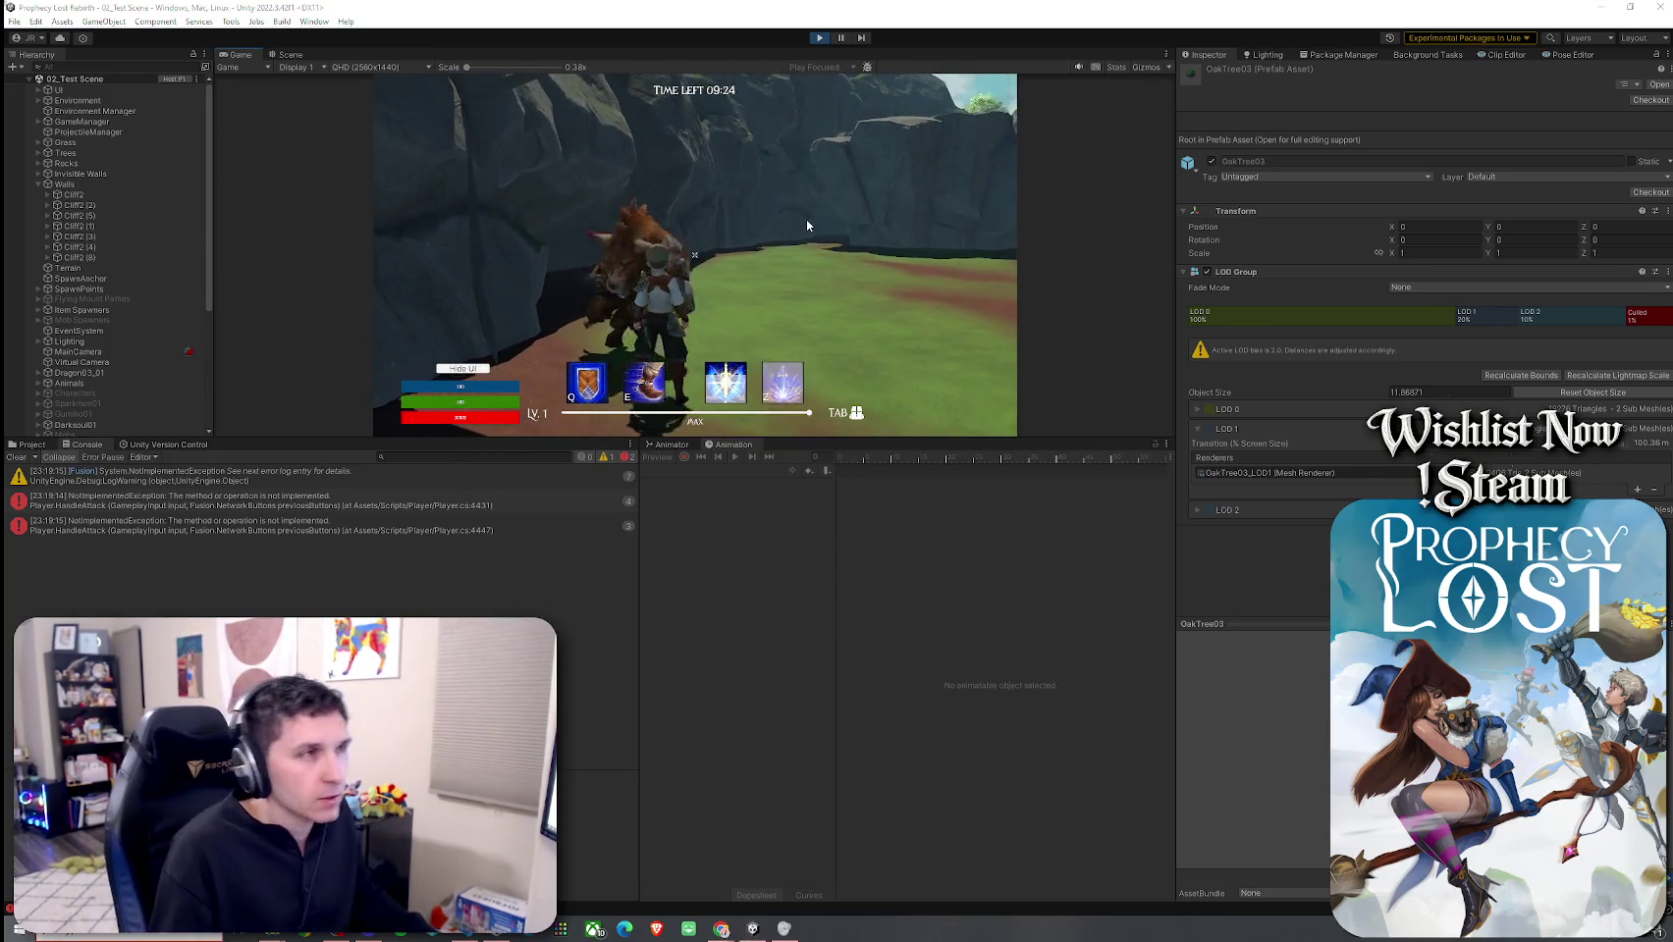
key(ctrl+p)
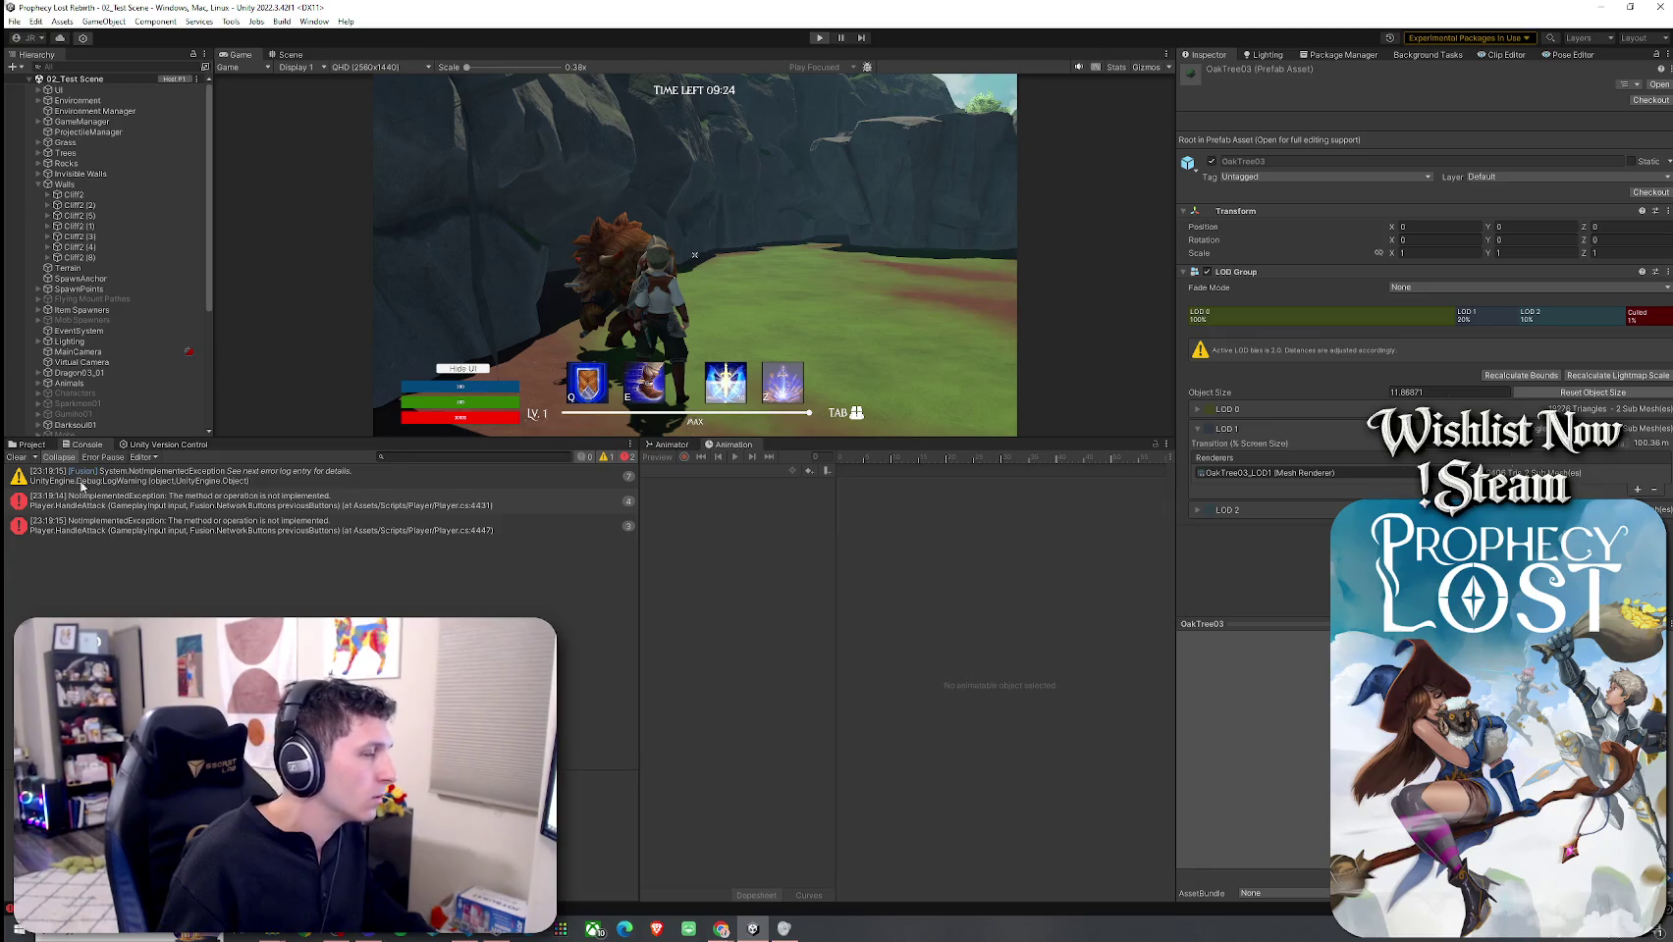
click(16, 457)
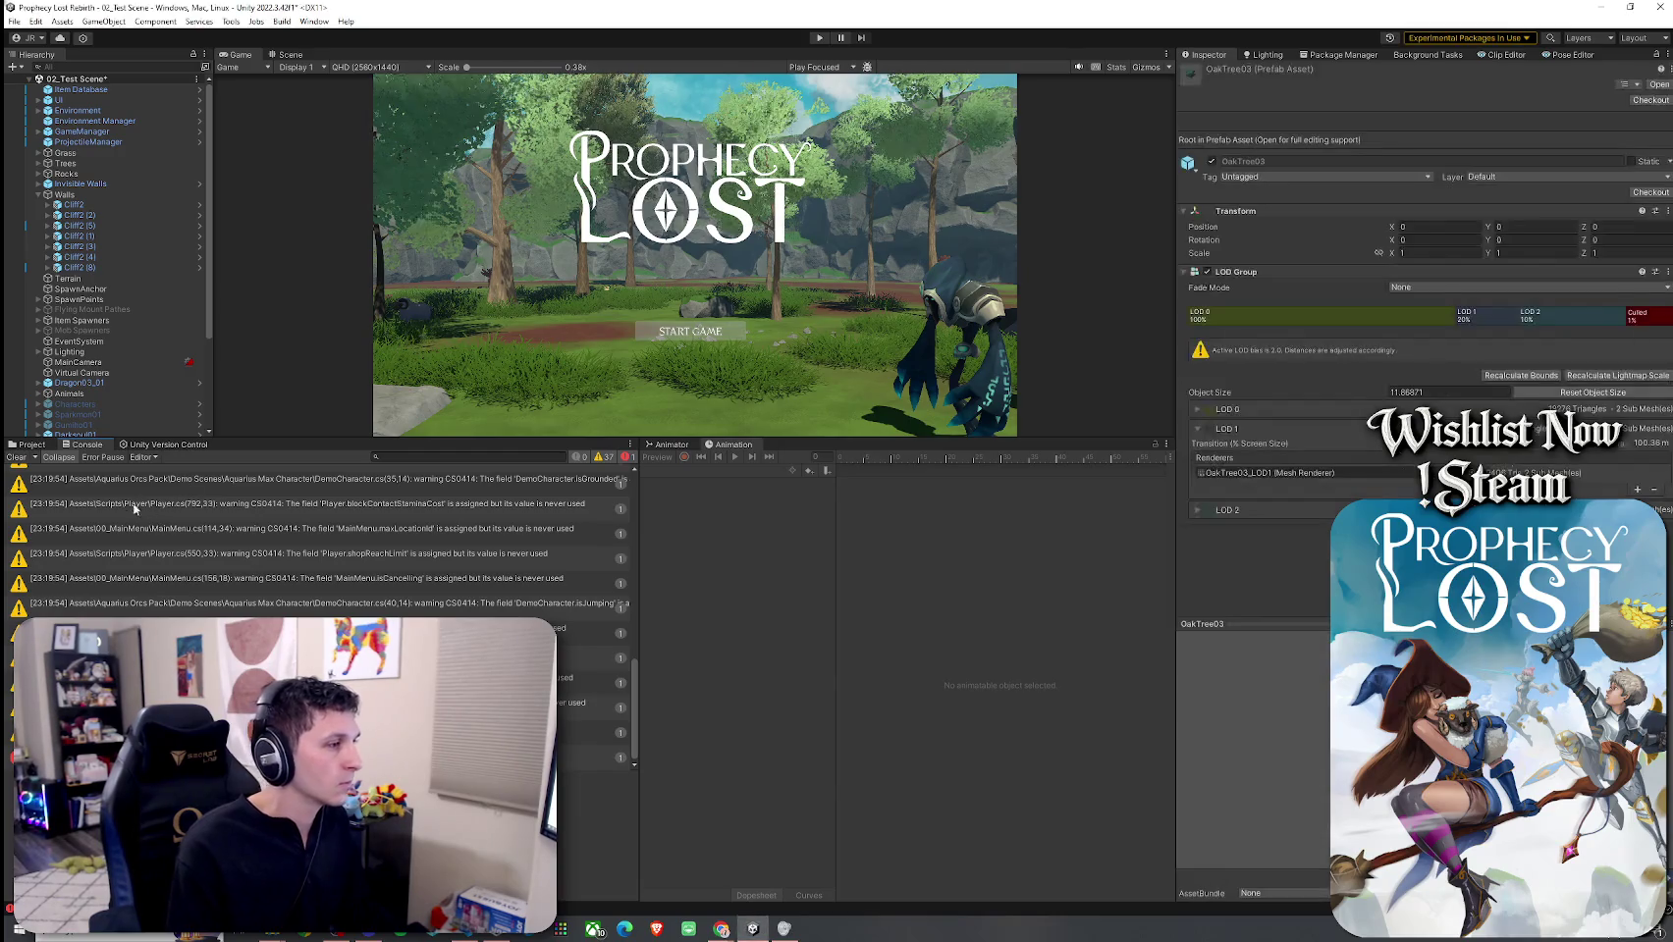
Step: Save the scene, enter Play mode and start the game from the title screen
click(30, 445)
click(14, 20)
click(31, 85)
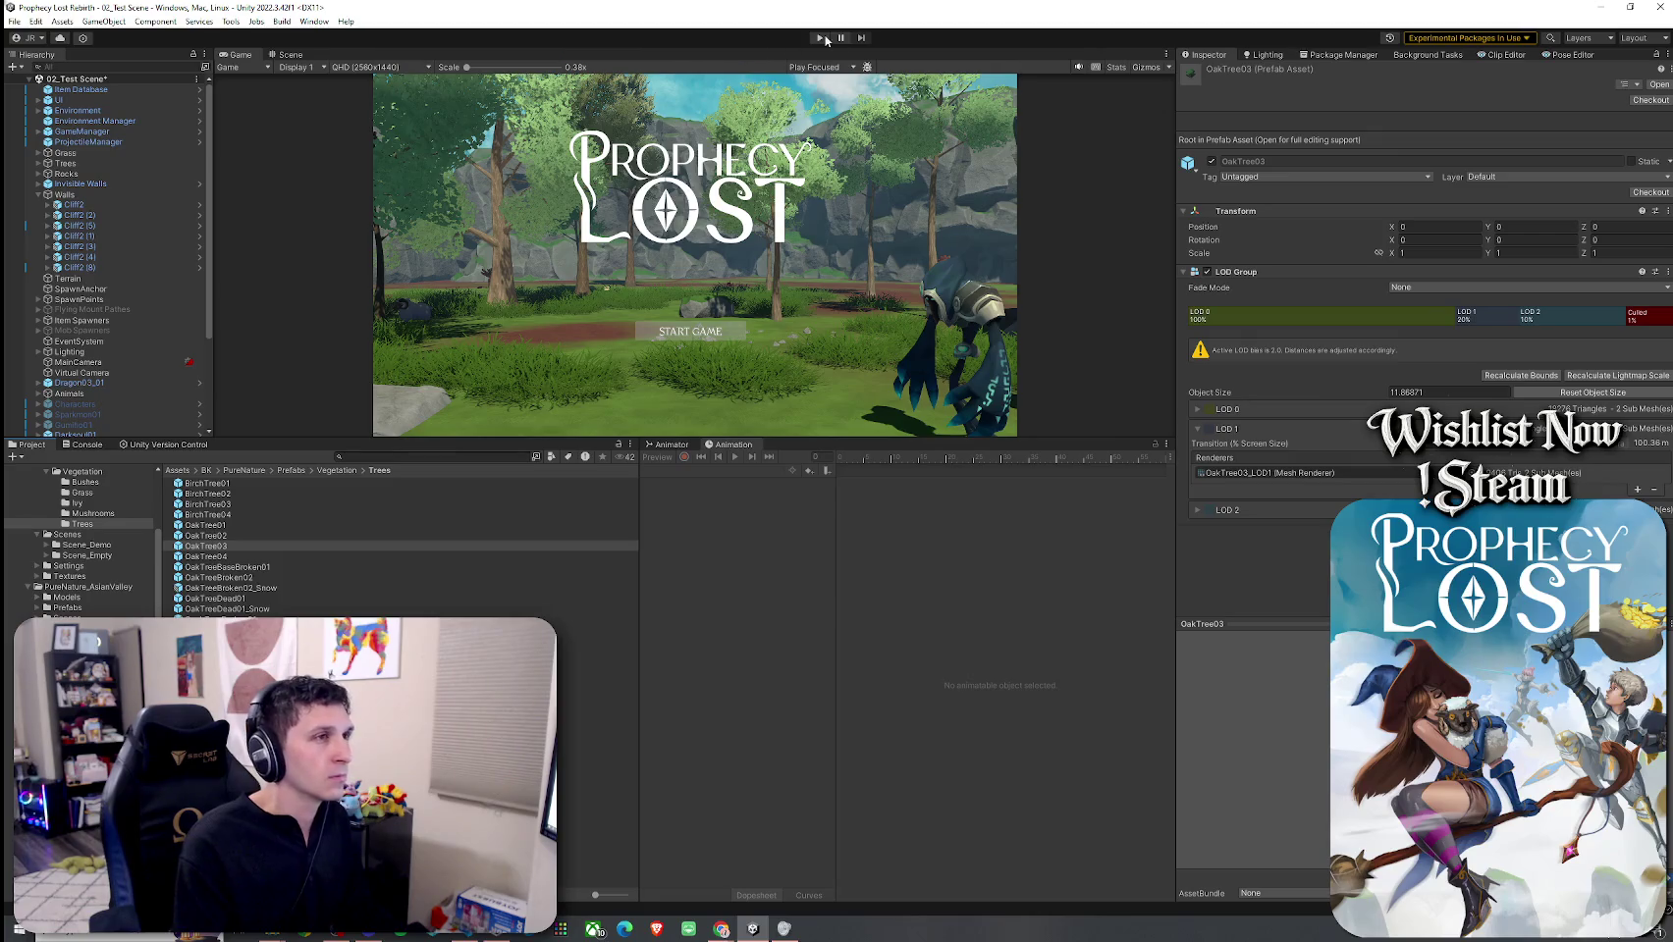
click(822, 39)
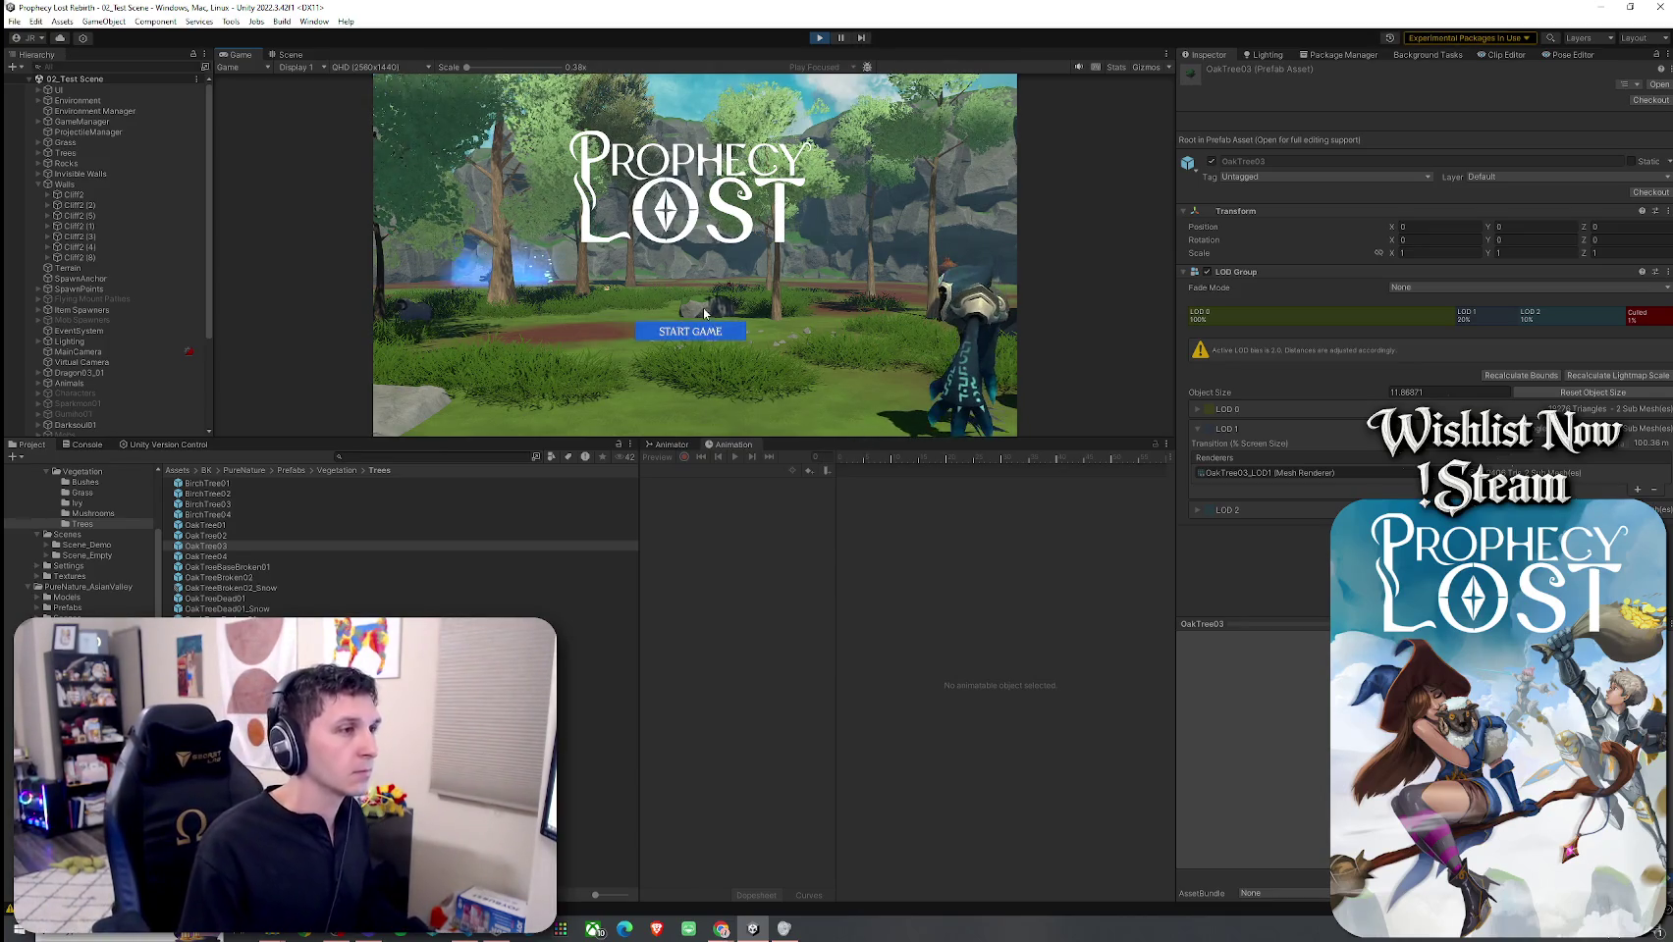
click(699, 331)
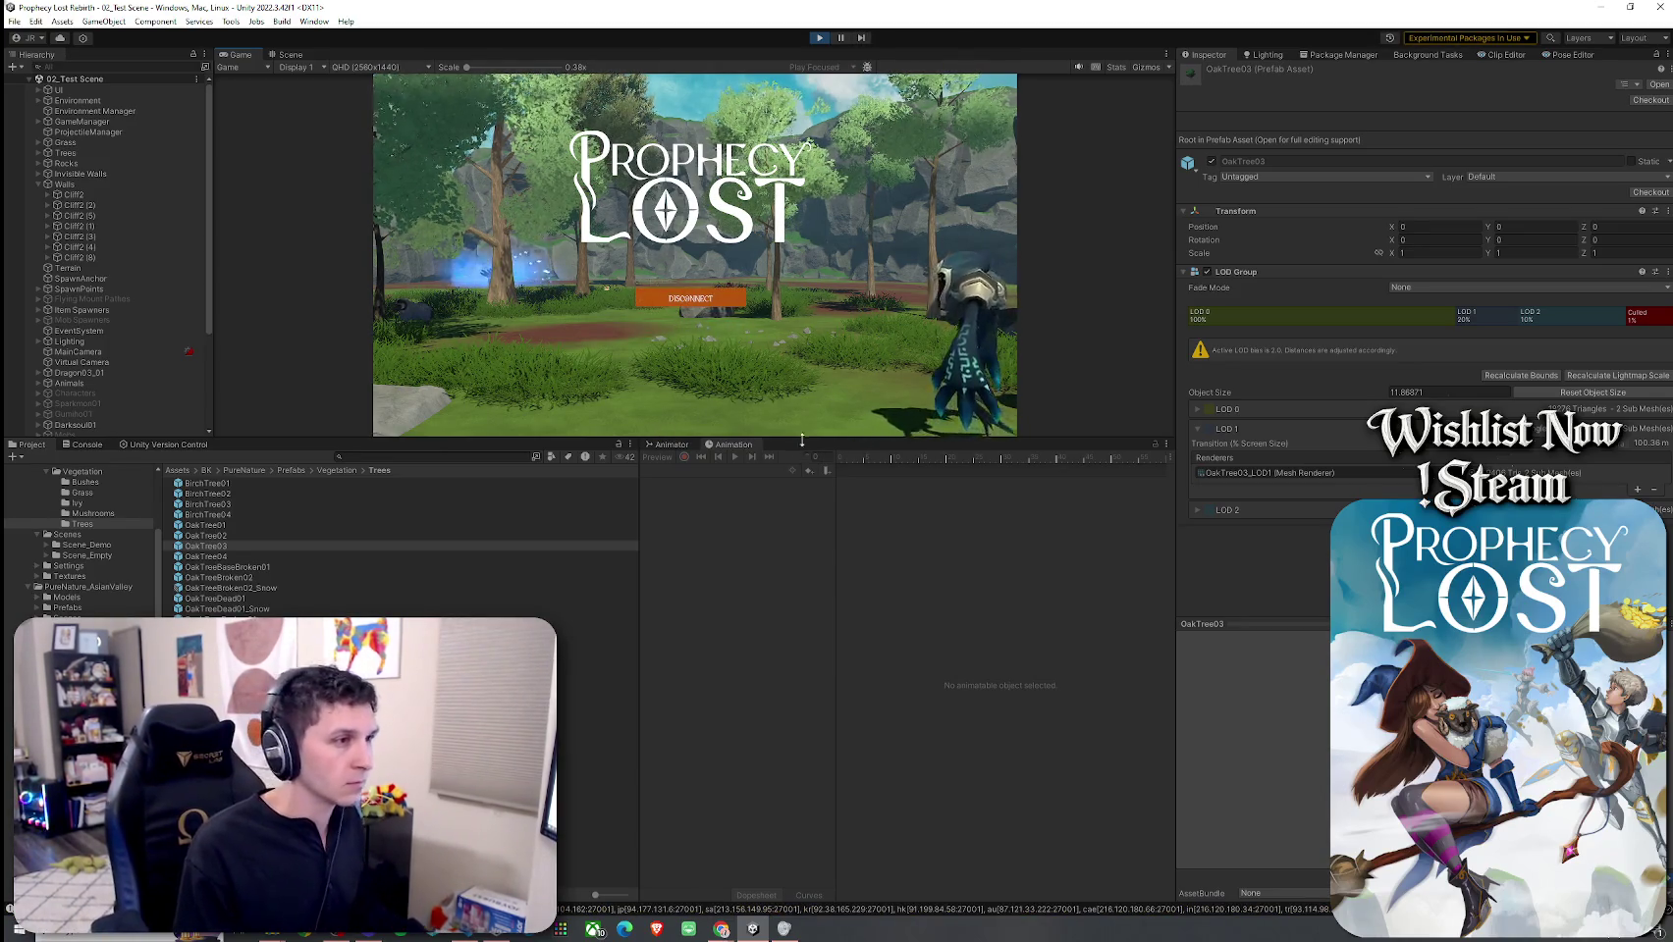
Step: Enlarge the Game view, run the character toward the boar, then shrink it to show the Console
drag(663, 439, 687, 621)
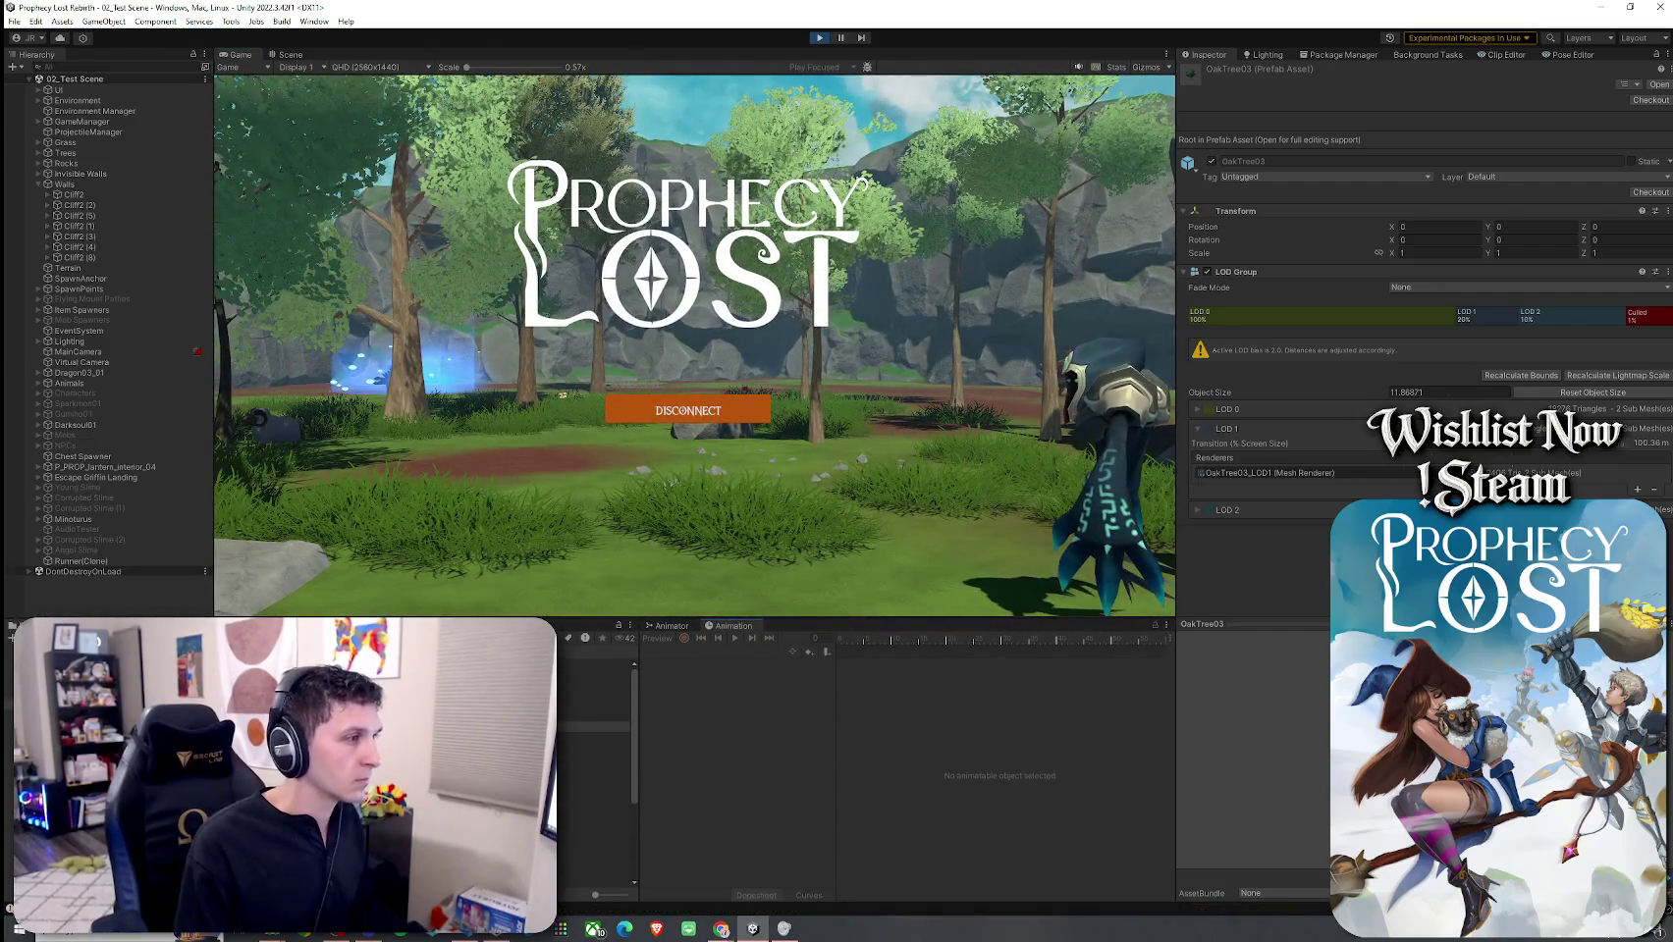
key(w)
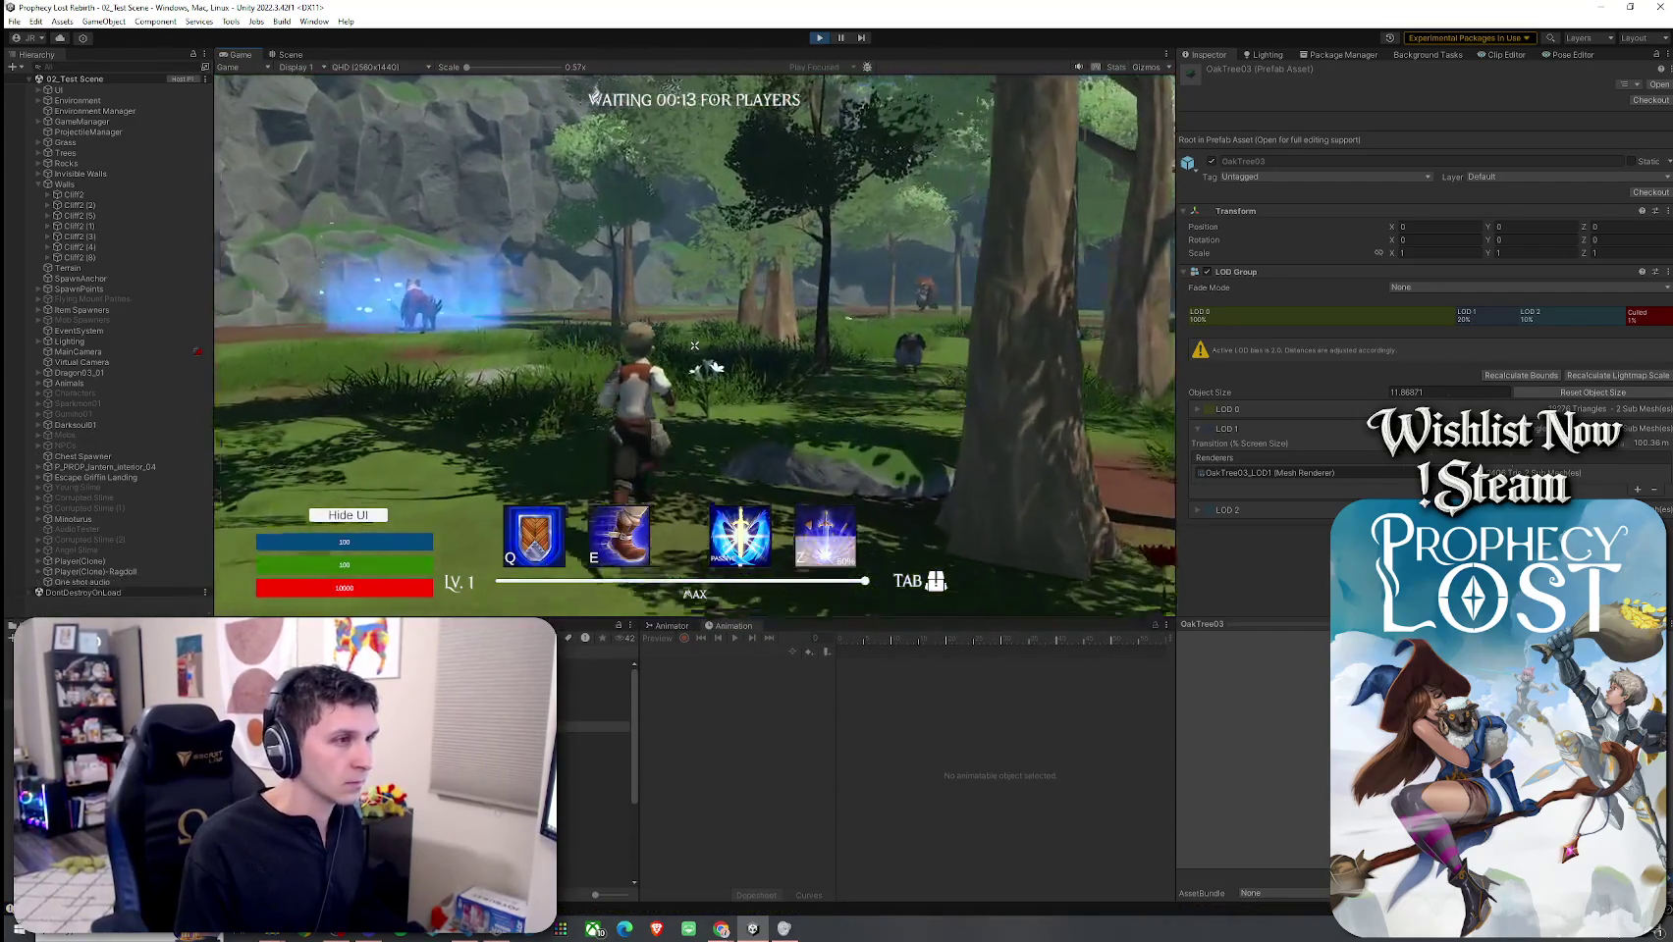
key(w)
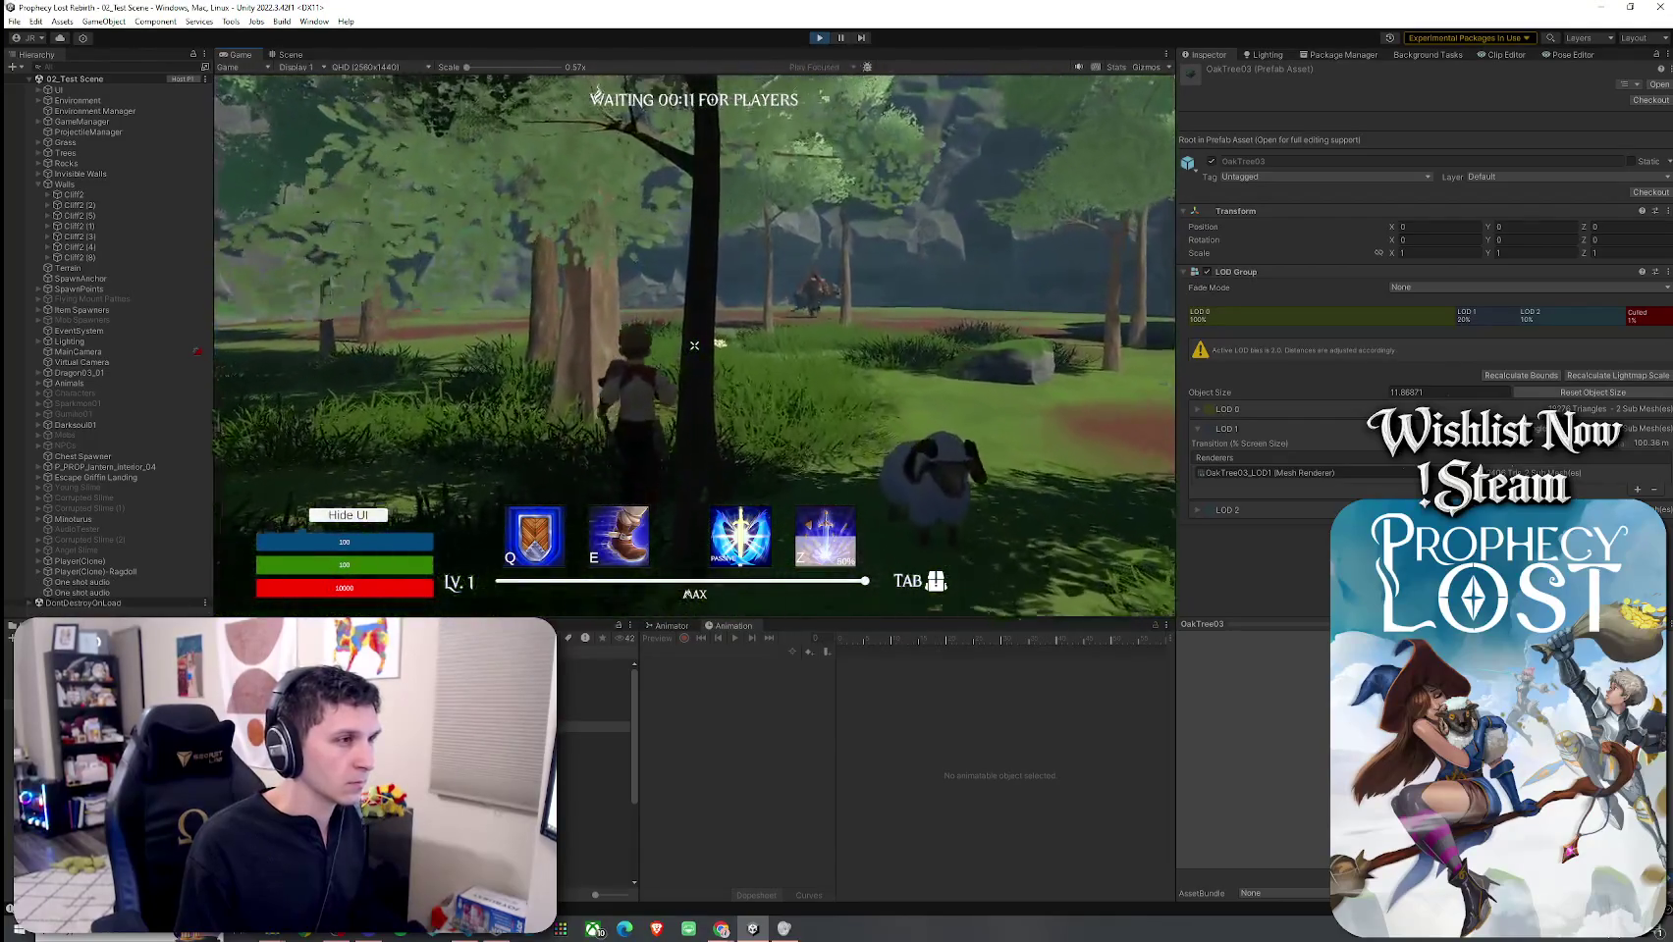
key(w)
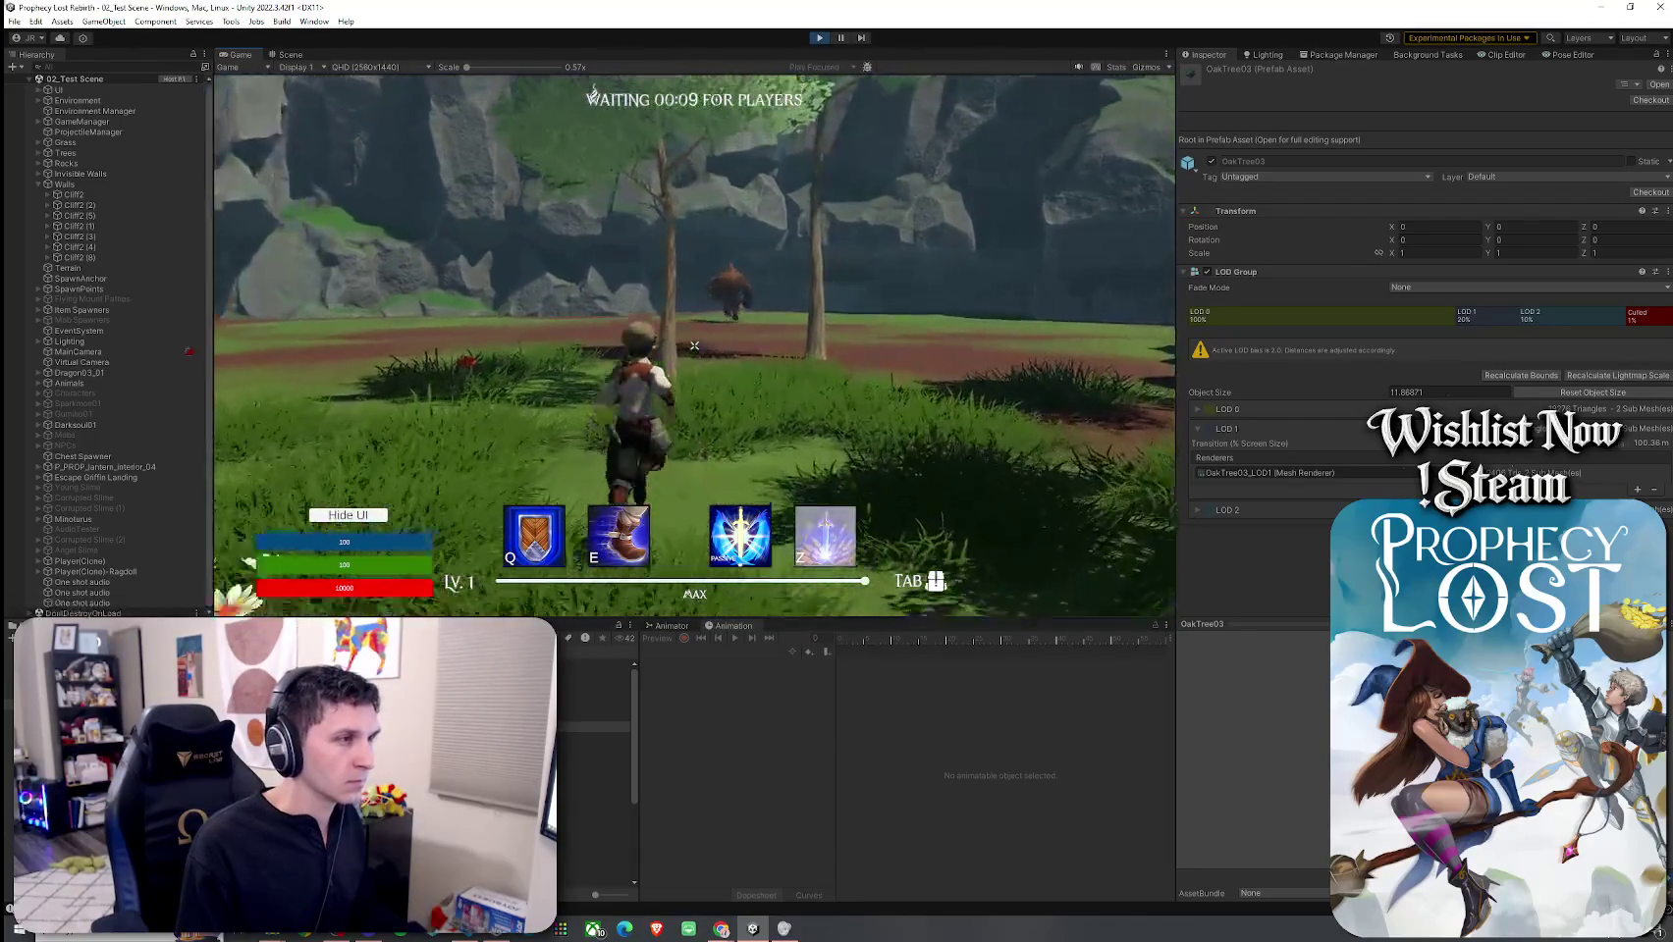
key(w)
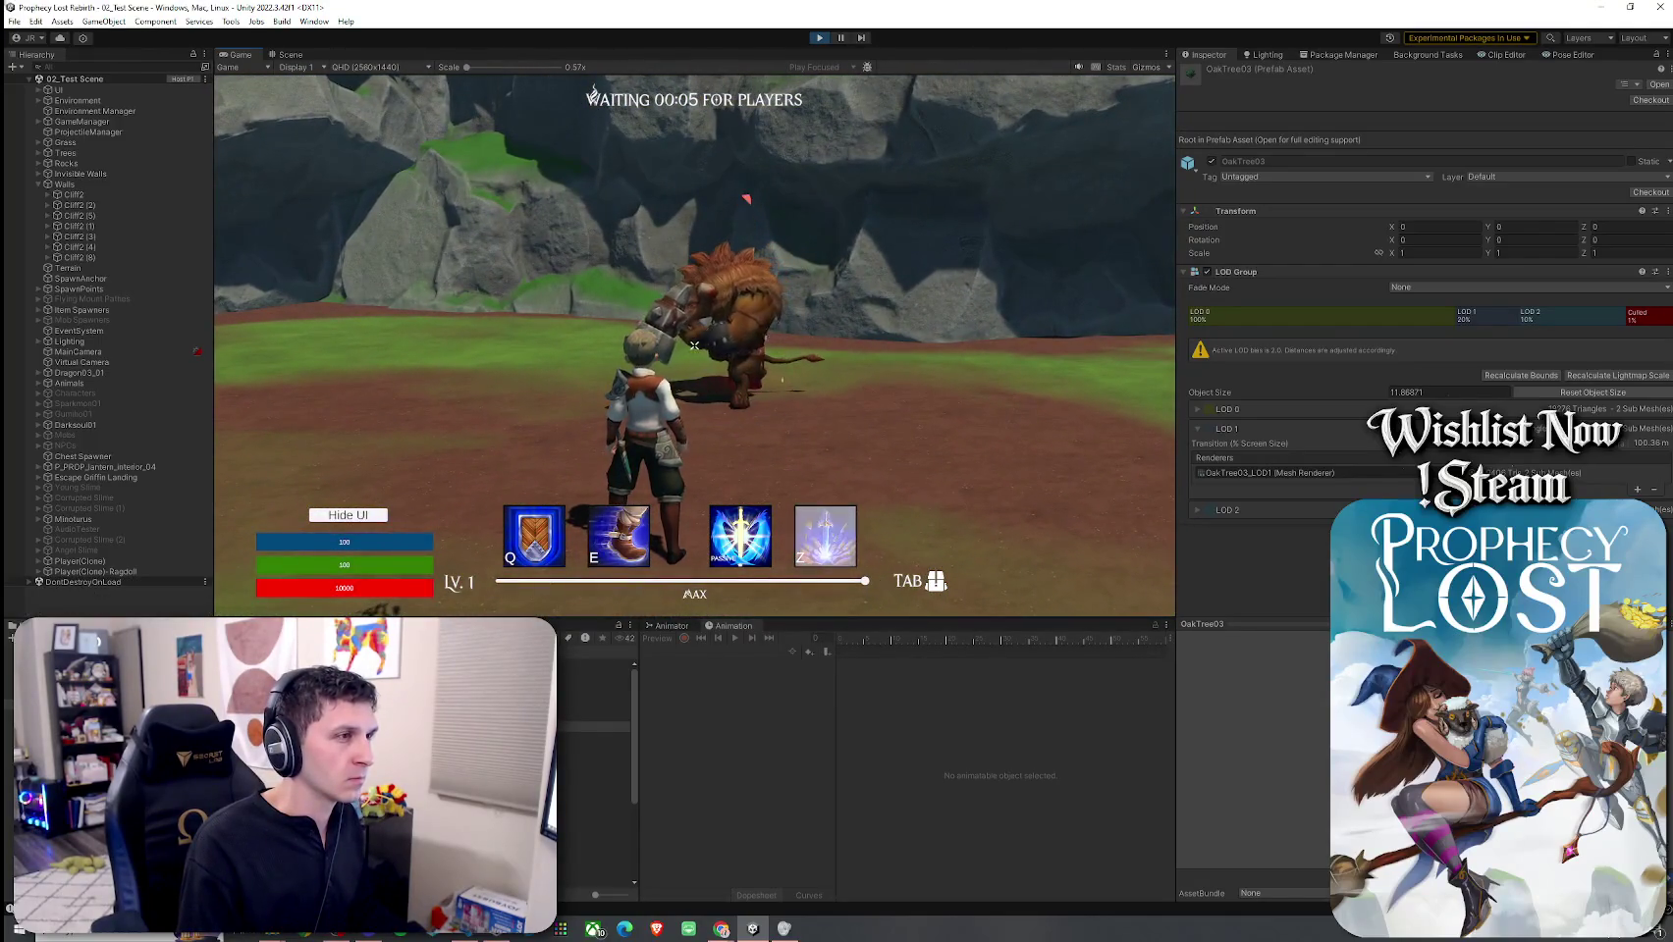
key(super)
key(Escape)
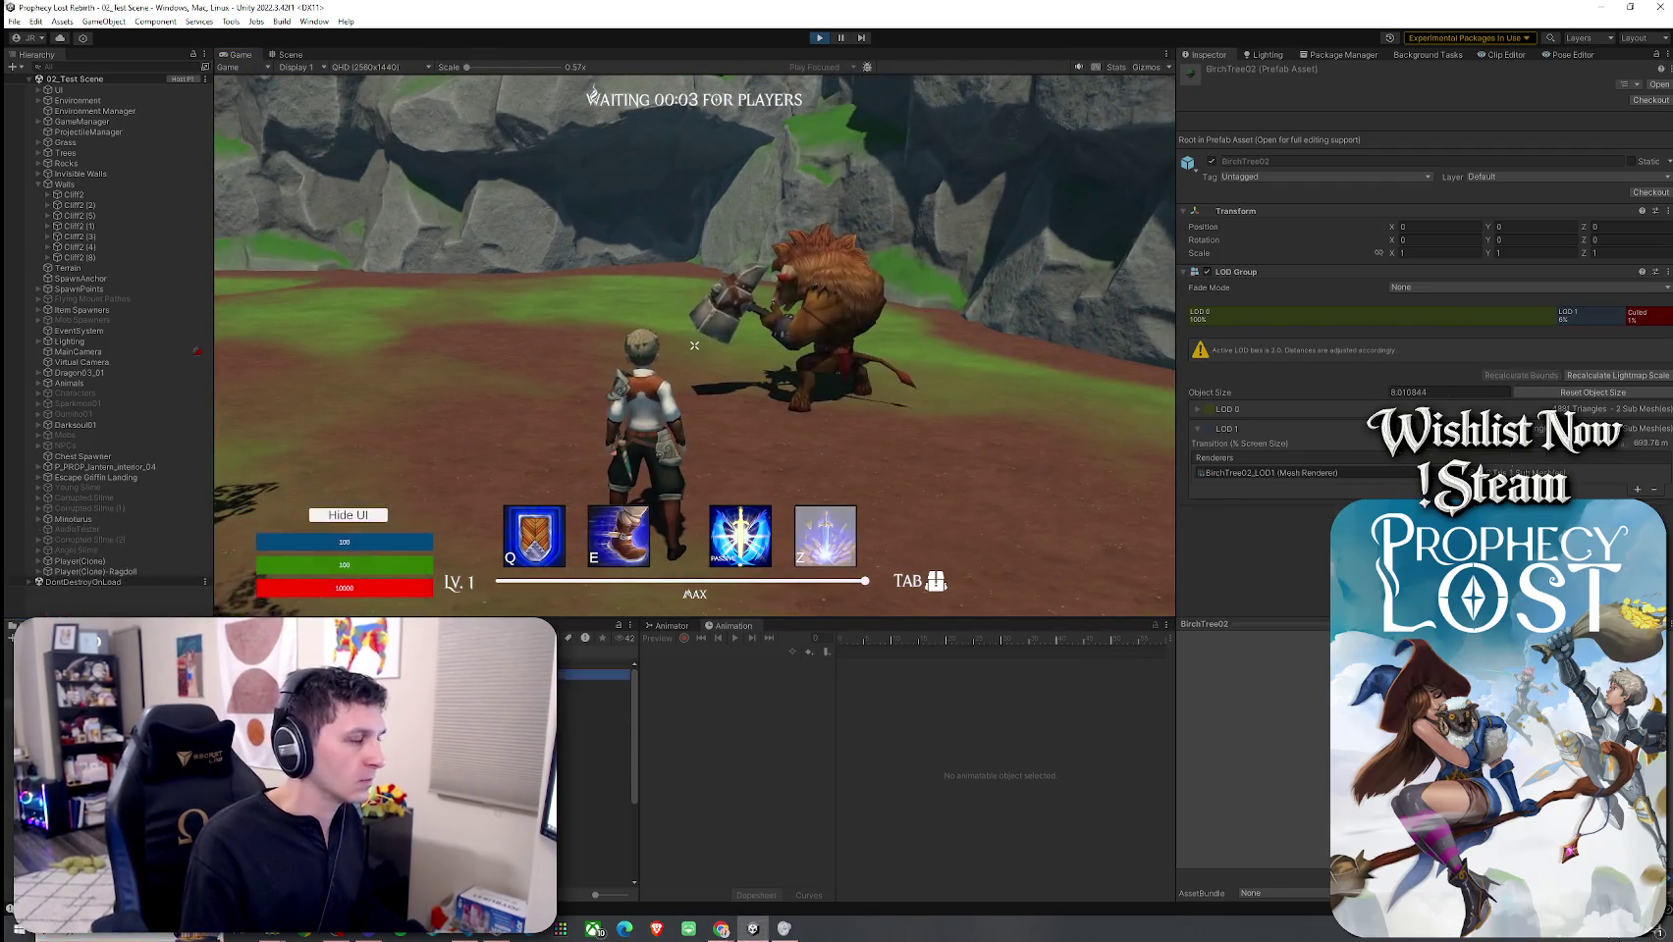
drag(272, 613, 304, 363)
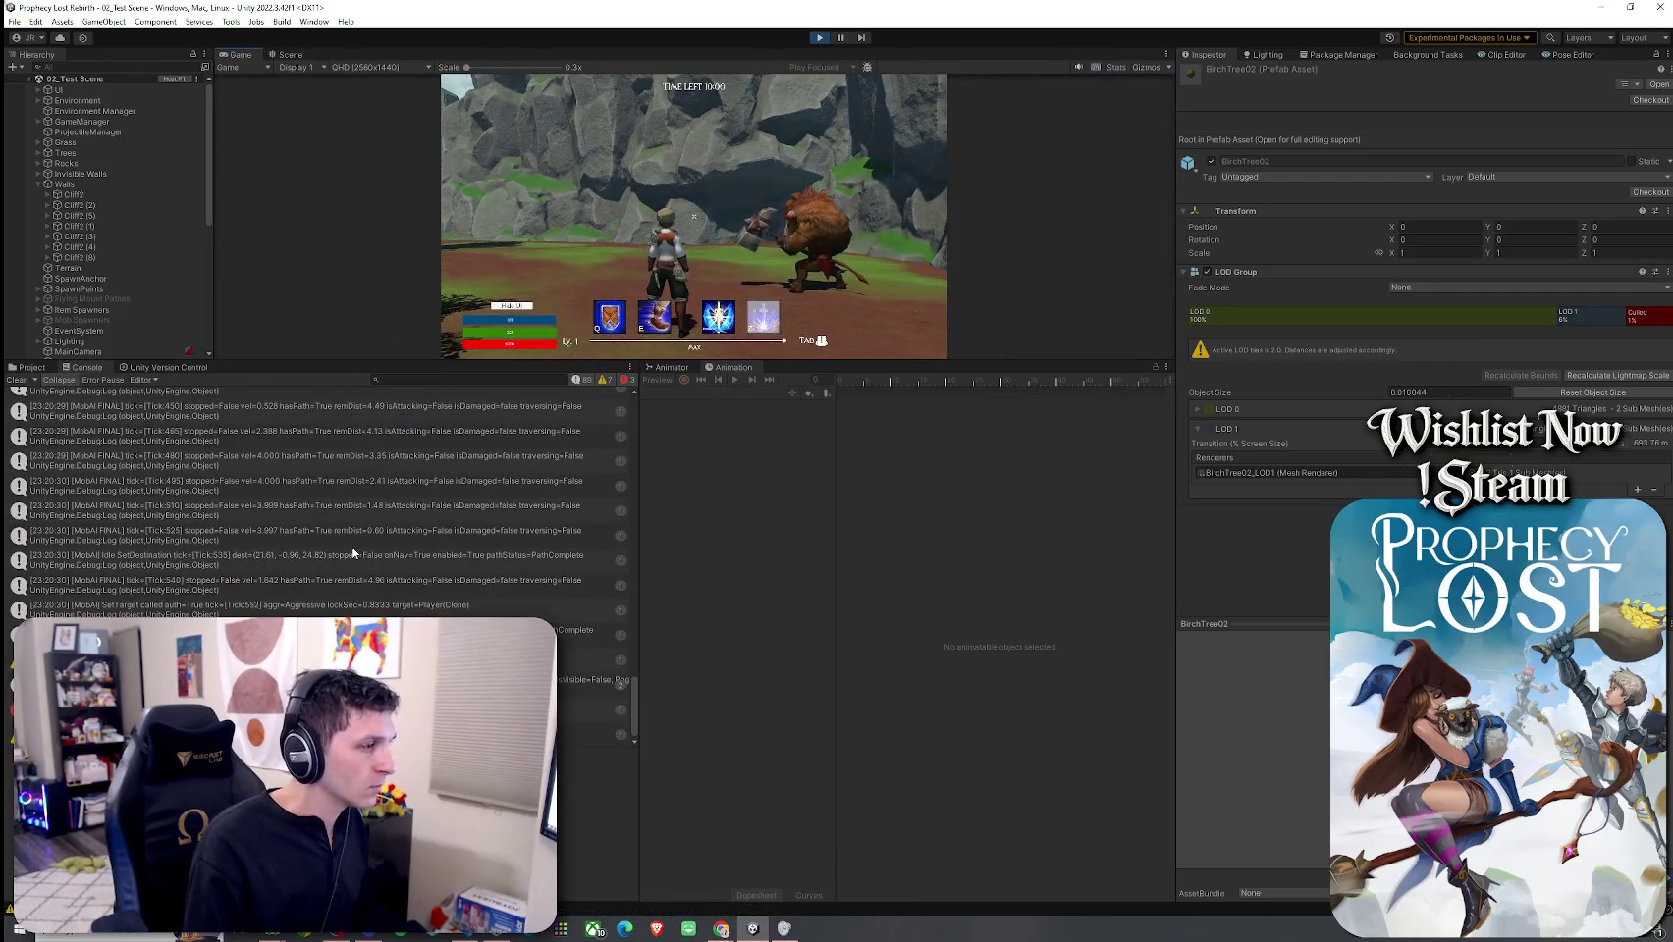
Step: Launch Snipping Tool from search and snip the Console log area
scroll(606, 434, up, 2)
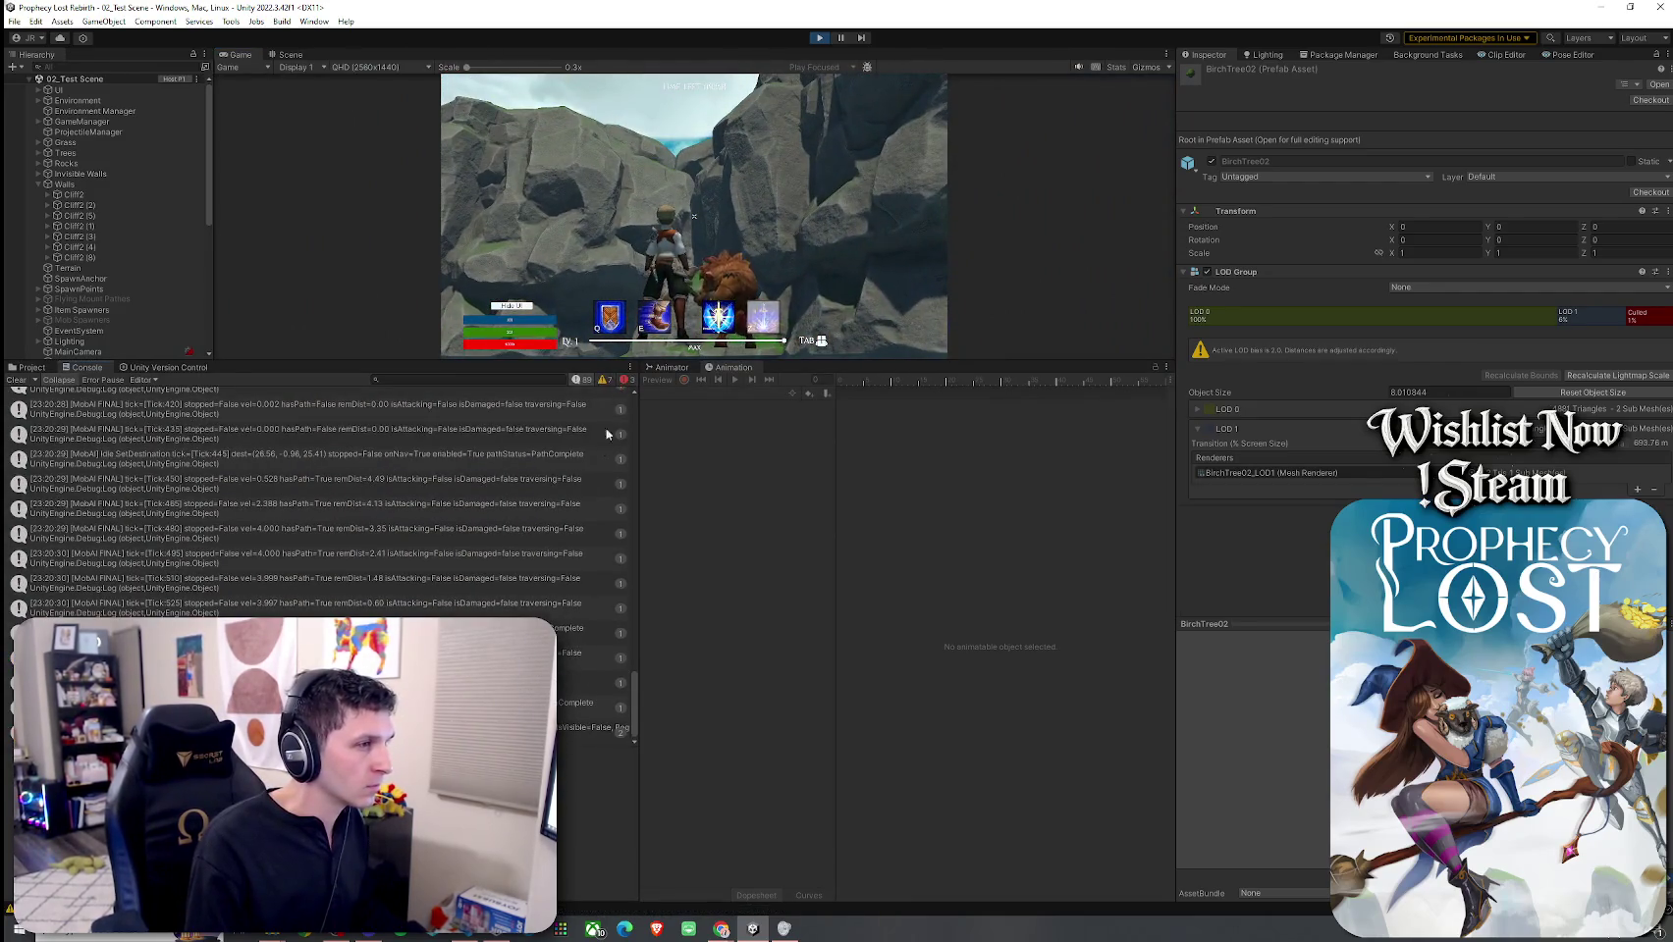
key(super)
text(snip)
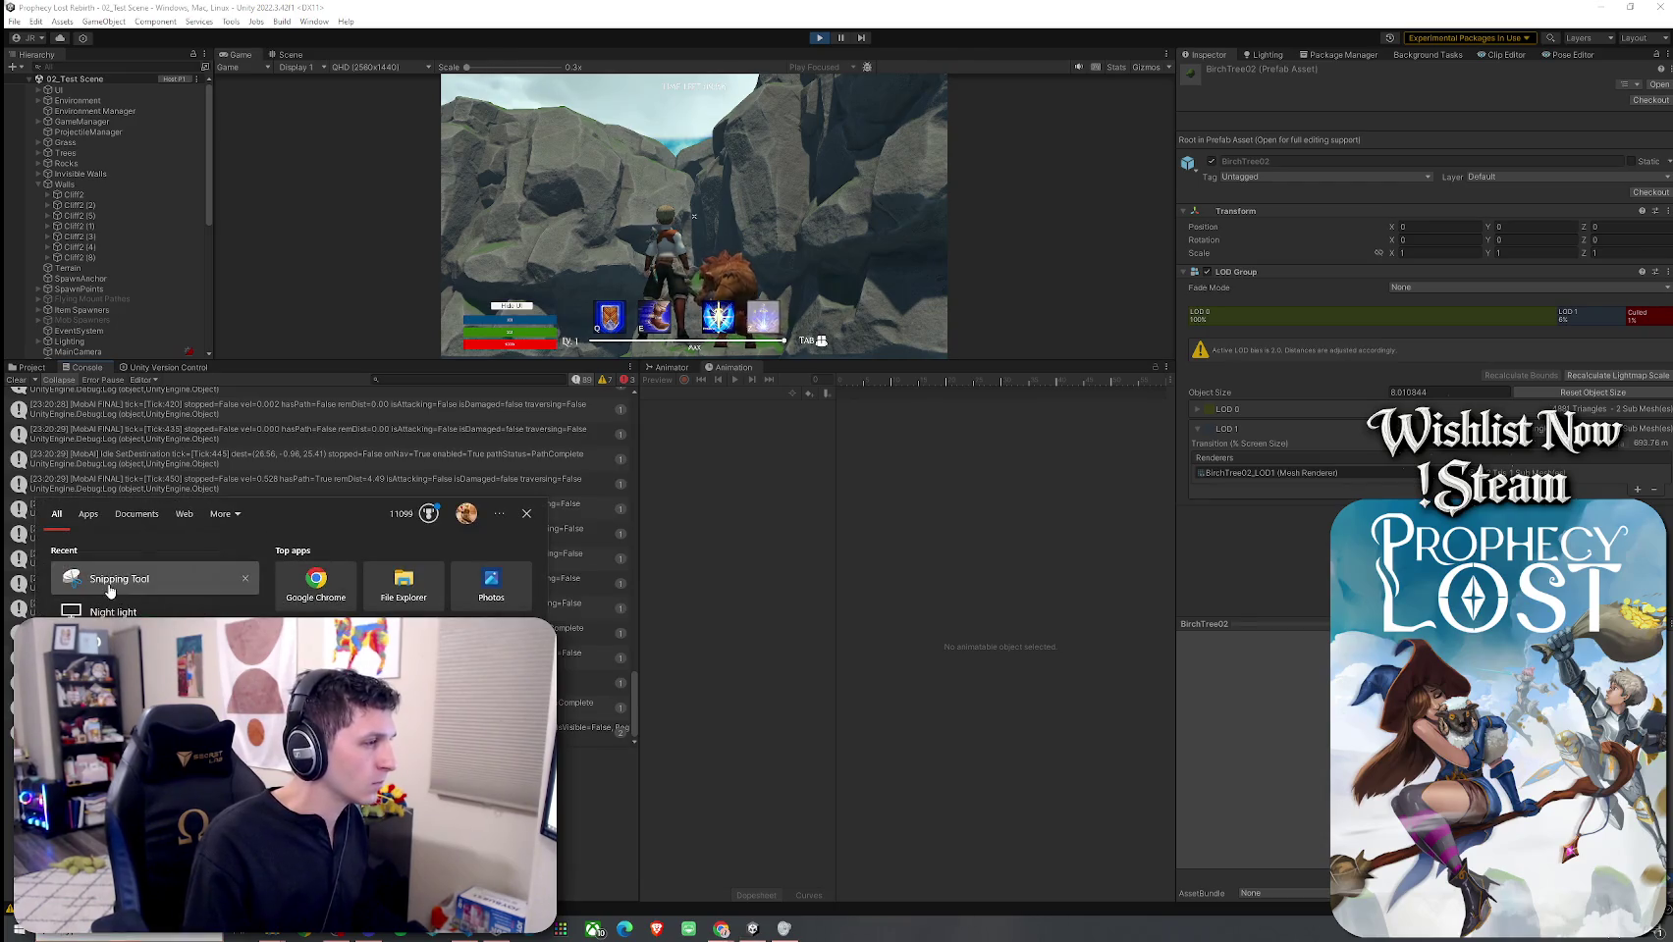
key(Return)
click(30, 157)
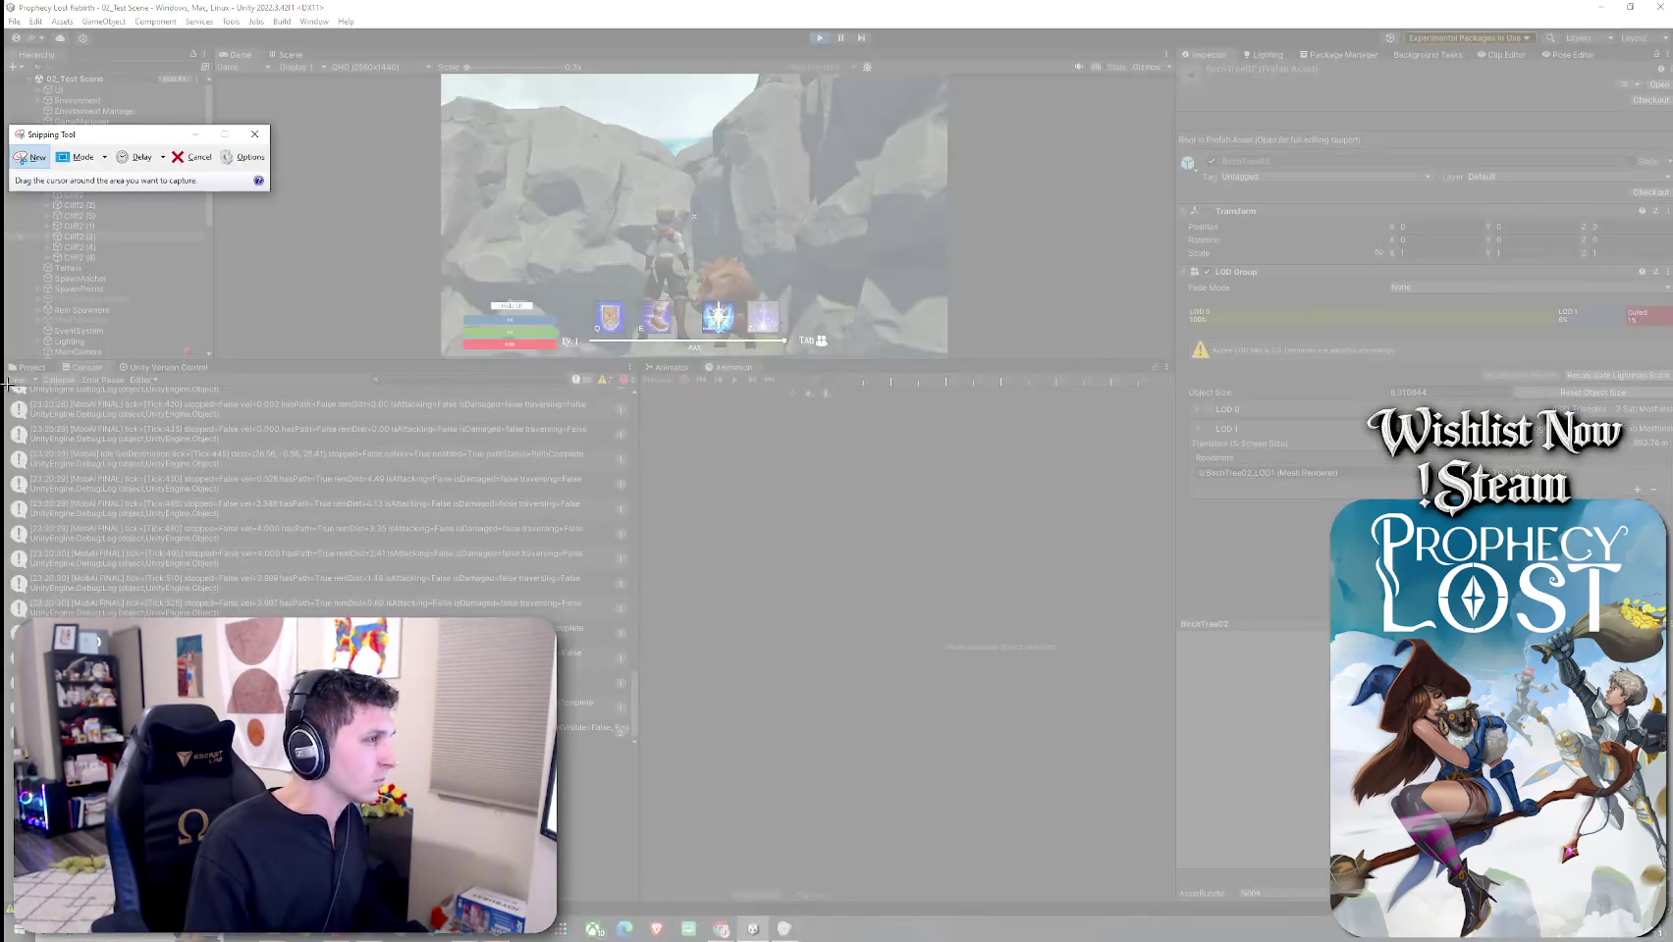
mouse_move(8, 384)
mouse_down()
mouse_move(626, 785)
mouse_move(631, 749)
mouse_up()
Step: Close Snipping Tool without saving the snip and widen the Console panel
click(752, 272)
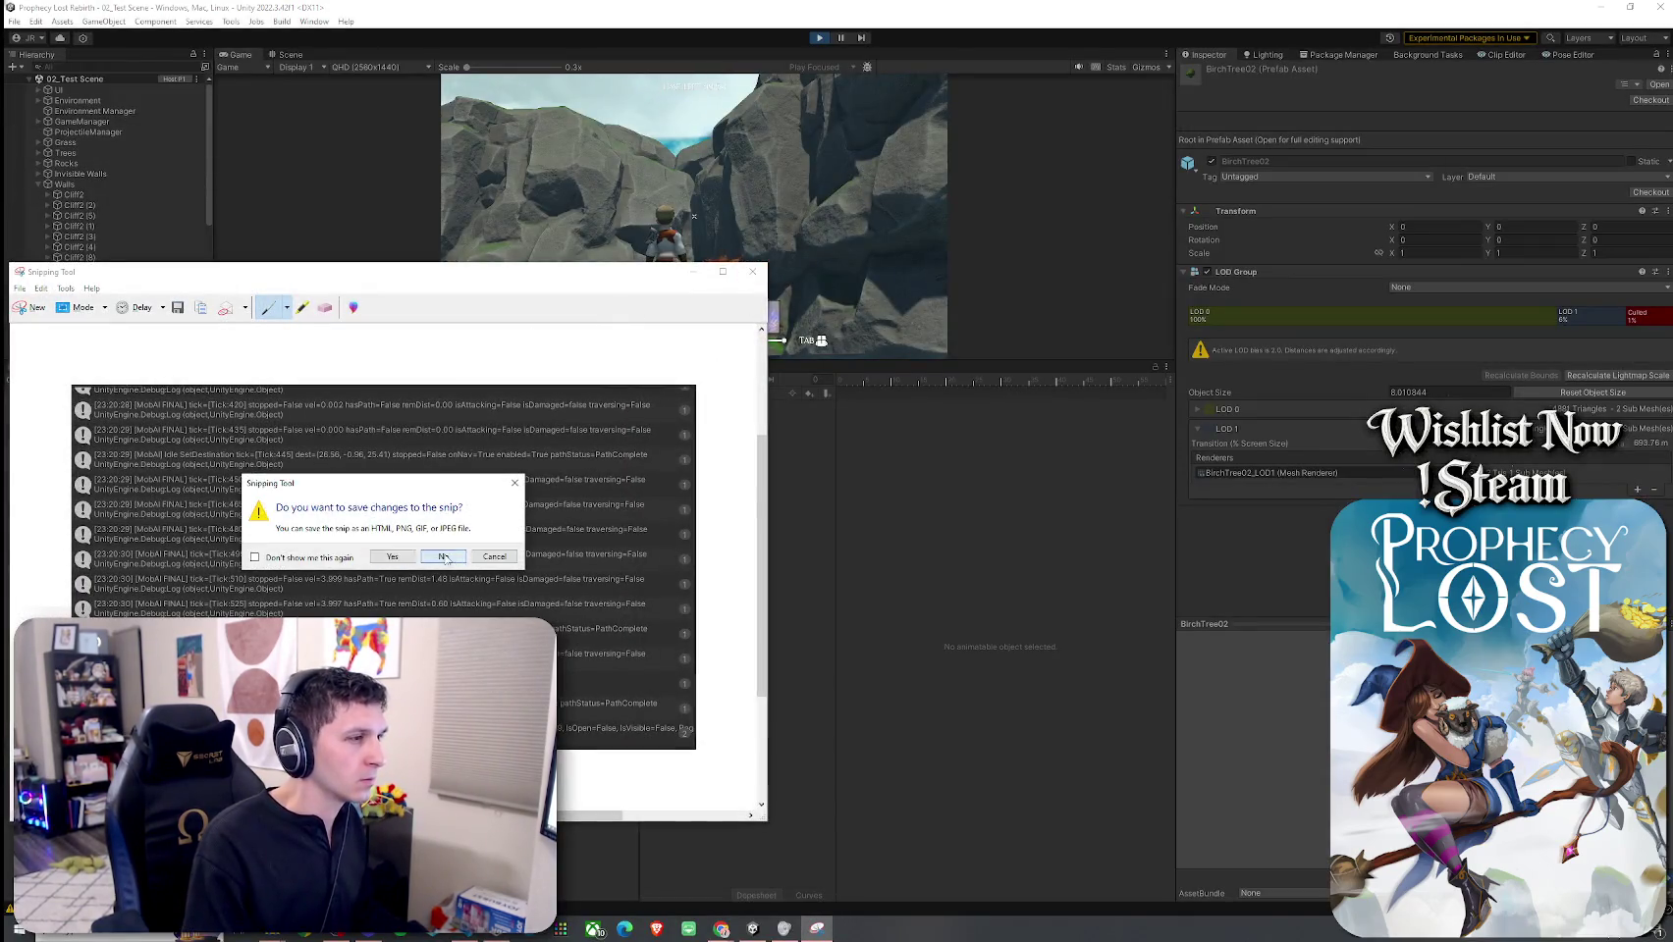
click(444, 557)
mouse_move(636, 493)
mouse_down()
mouse_move(1044, 488)
mouse_move(983, 489)
mouse_up()
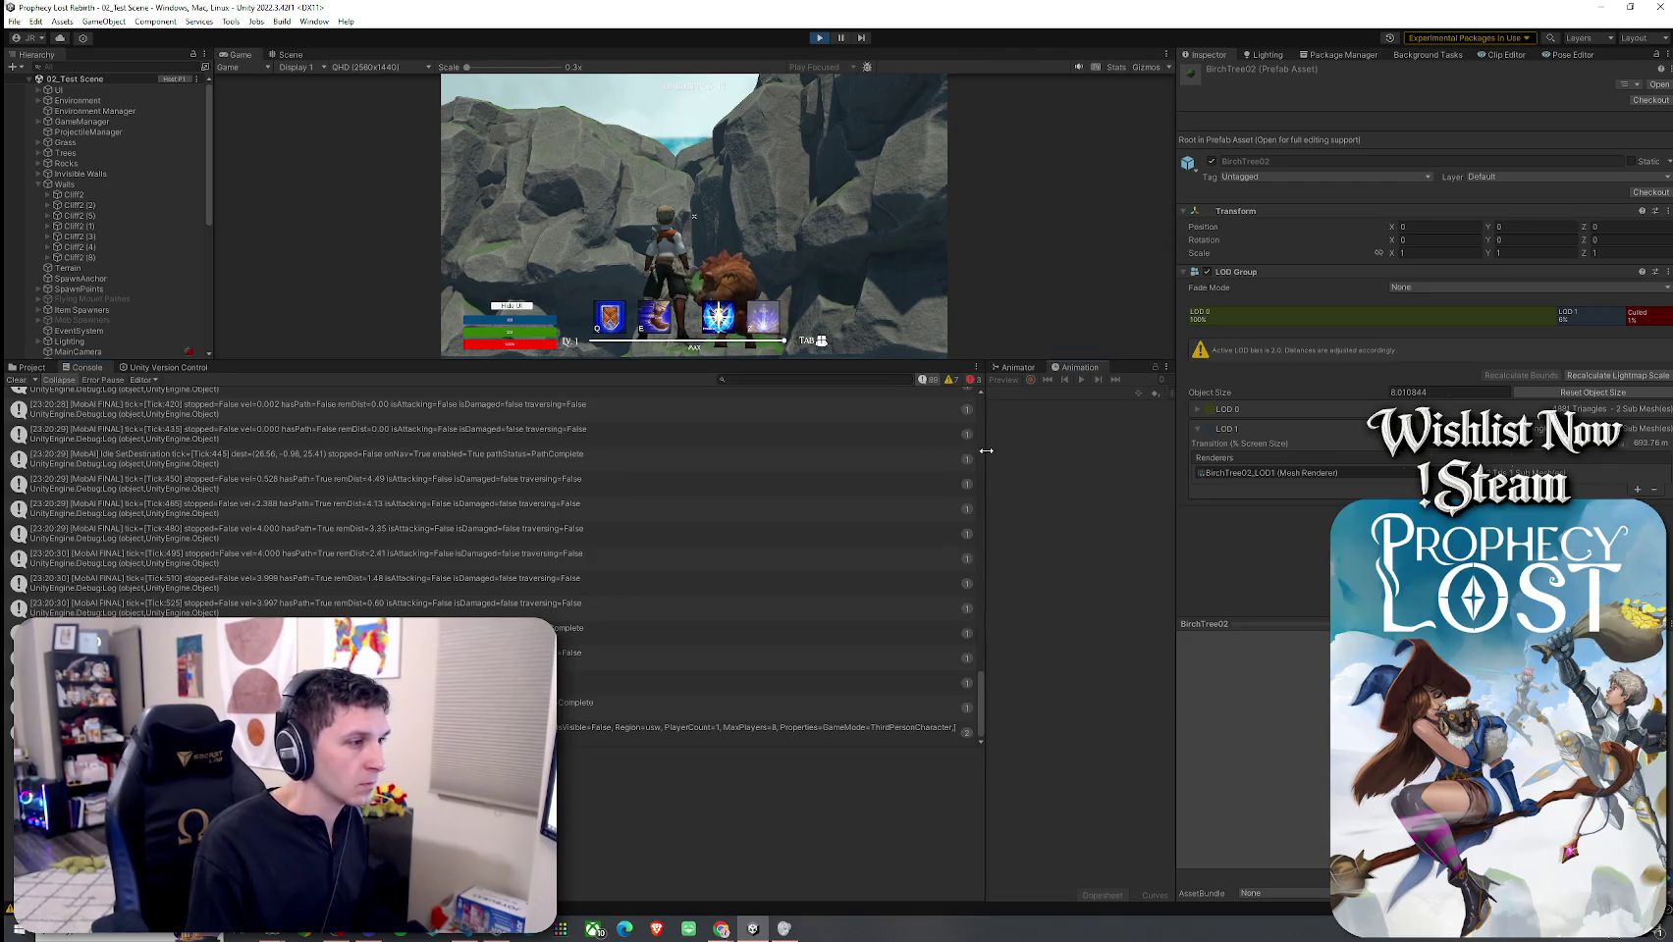
Step: Resize the editor panels to give the Console more width and height
drag(985, 451, 650, 499)
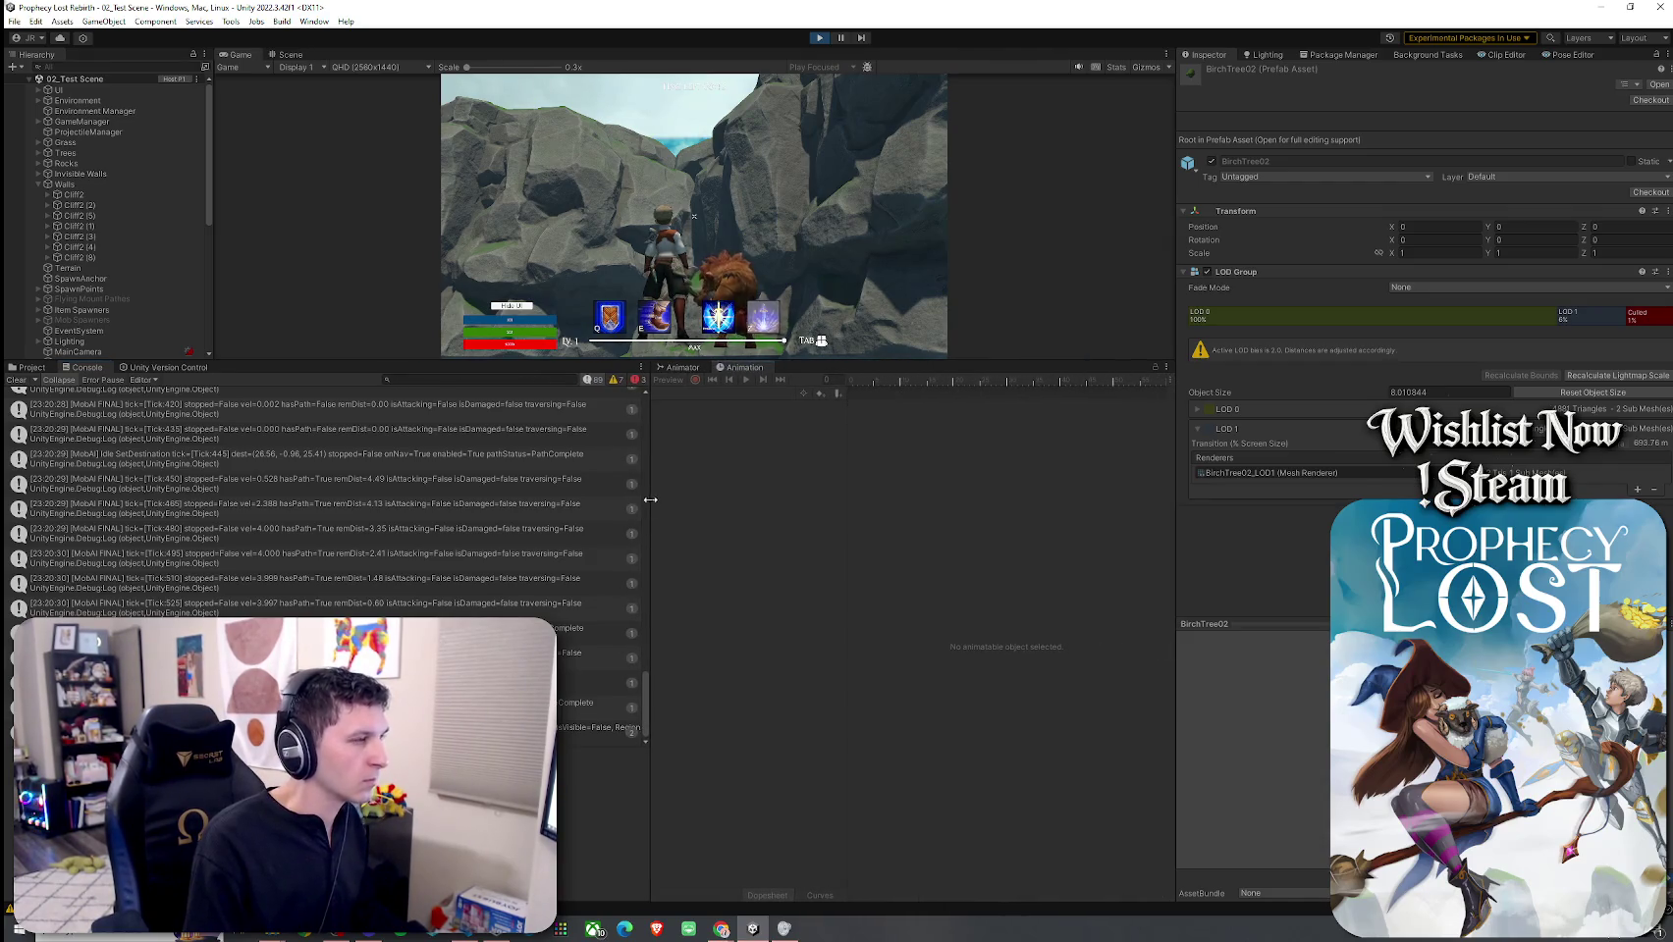
drag(463, 346, 462, 340)
drag(494, 89, 494, 88)
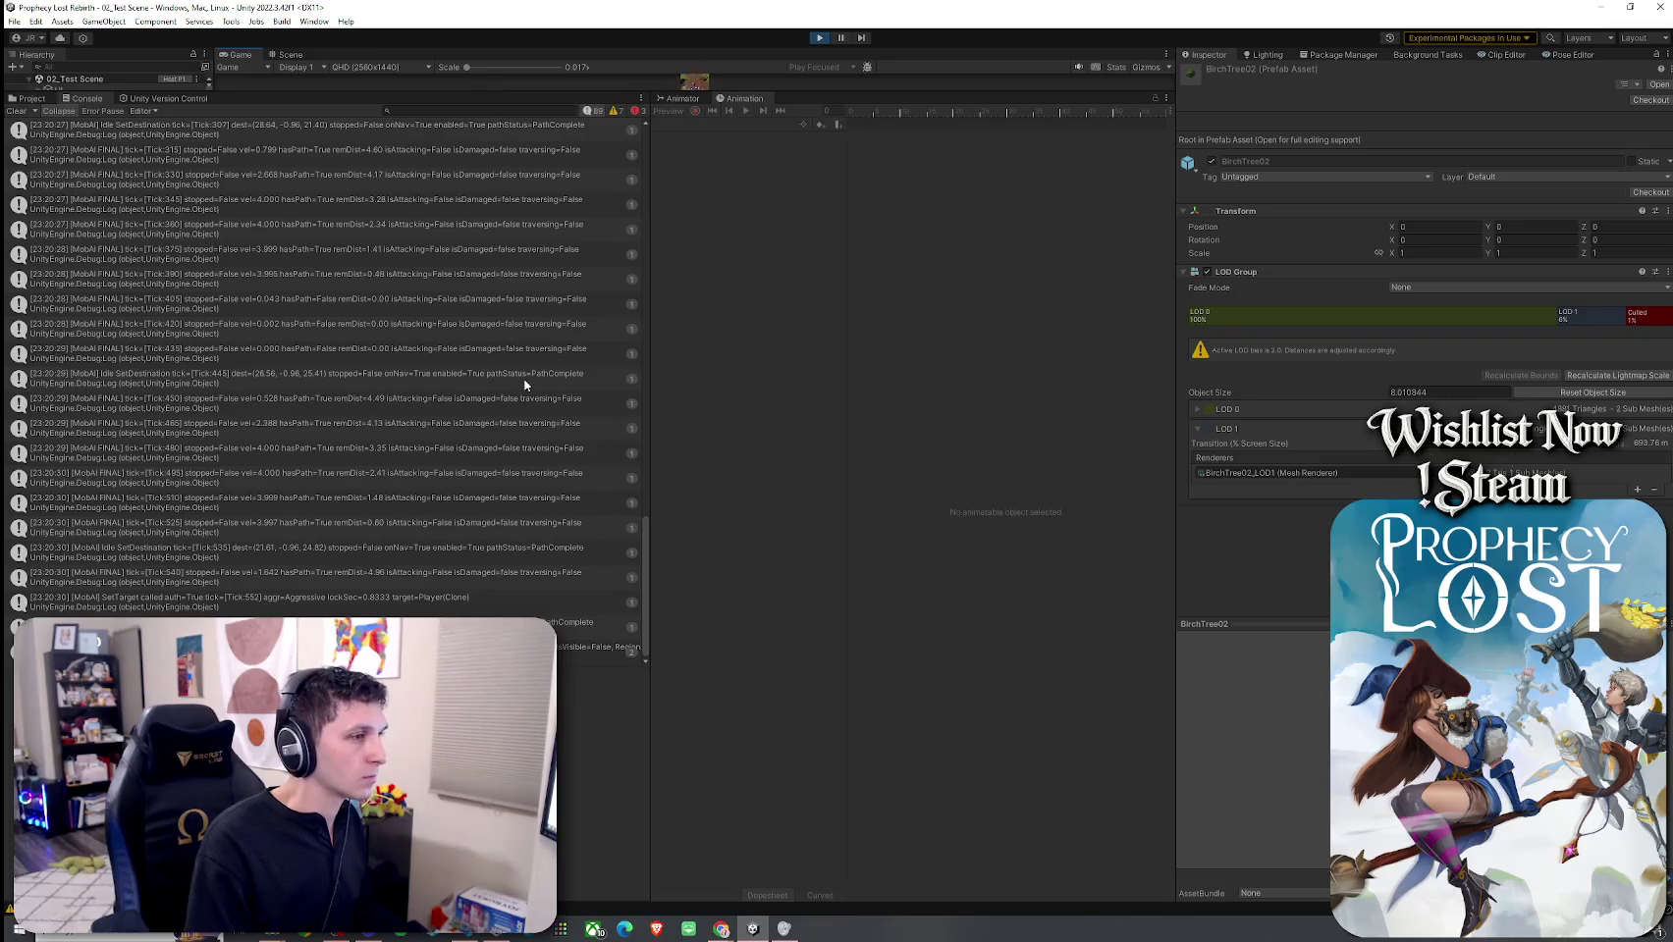
Step: Launch Snipping Tool from search and take a new snip of the Console log
key(super)
text(snip)
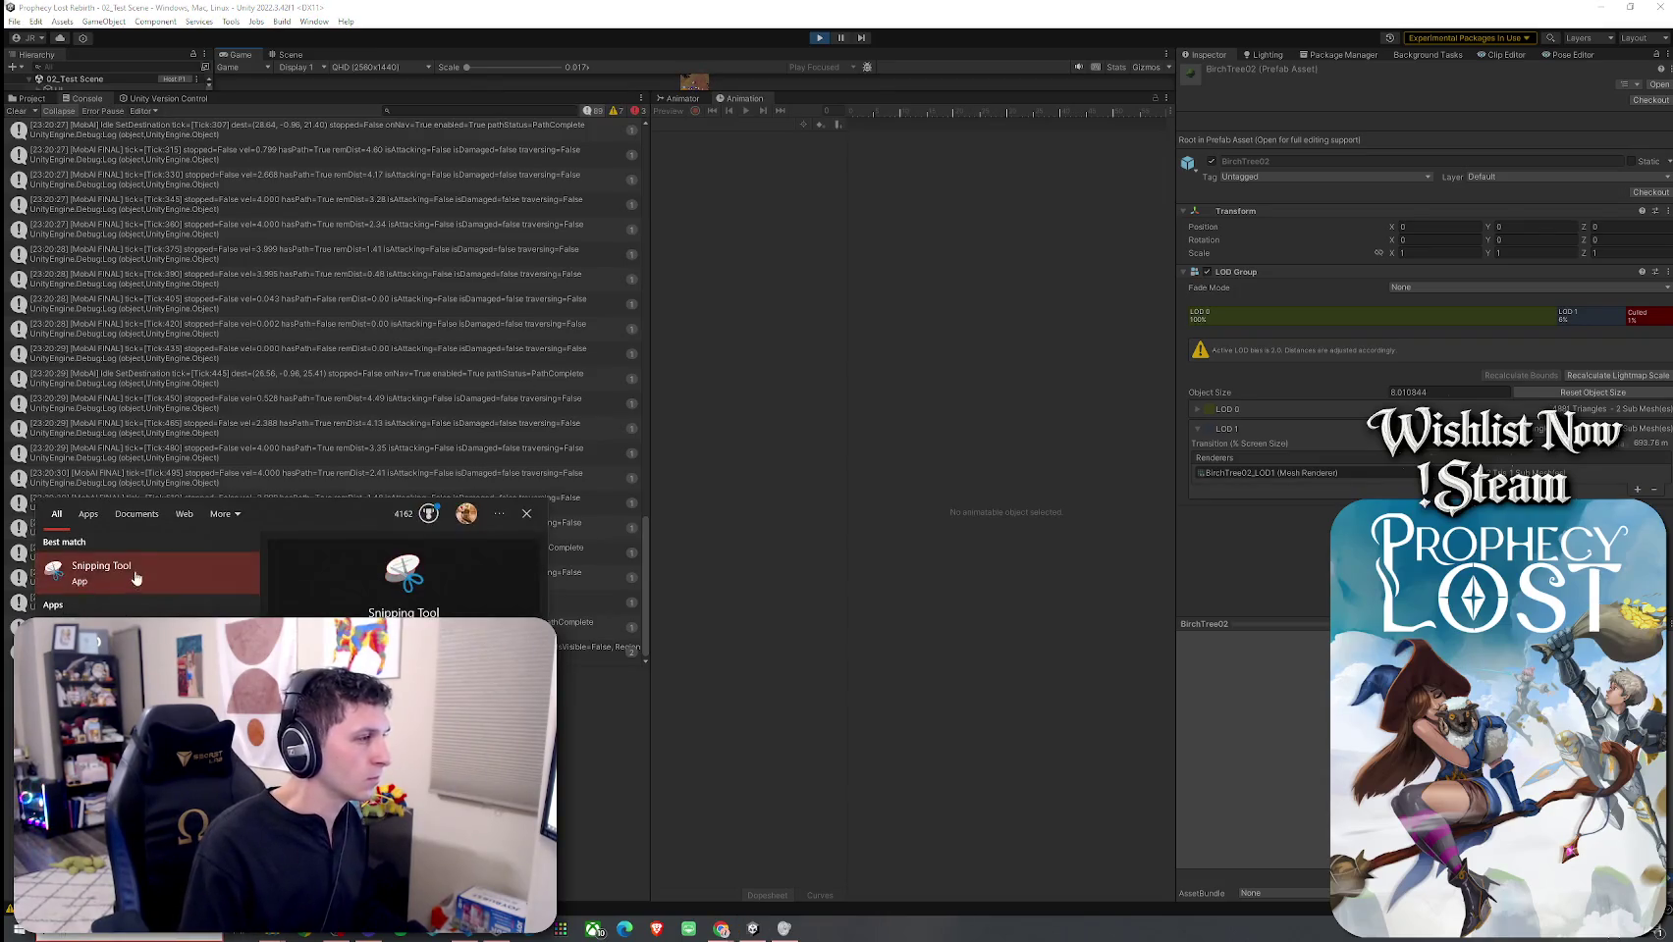
click(135, 573)
click(34, 162)
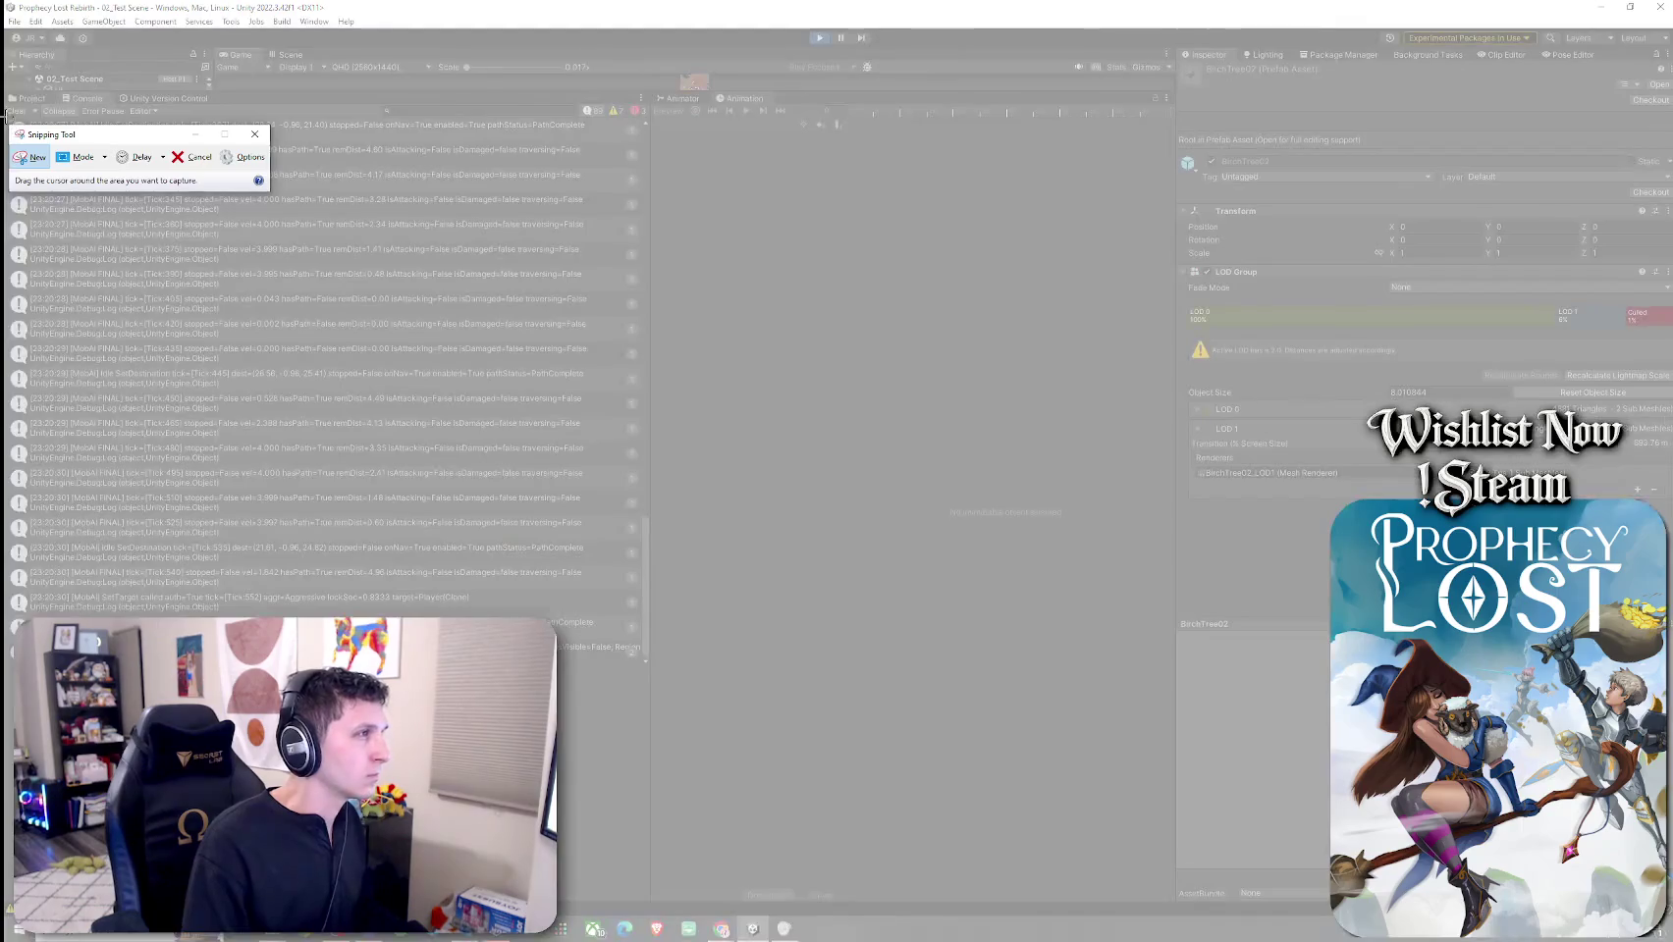
mouse_move(6, 115)
mouse_down()
mouse_move(632, 667)
mouse_move(648, 664)
mouse_move(637, 640)
mouse_up()
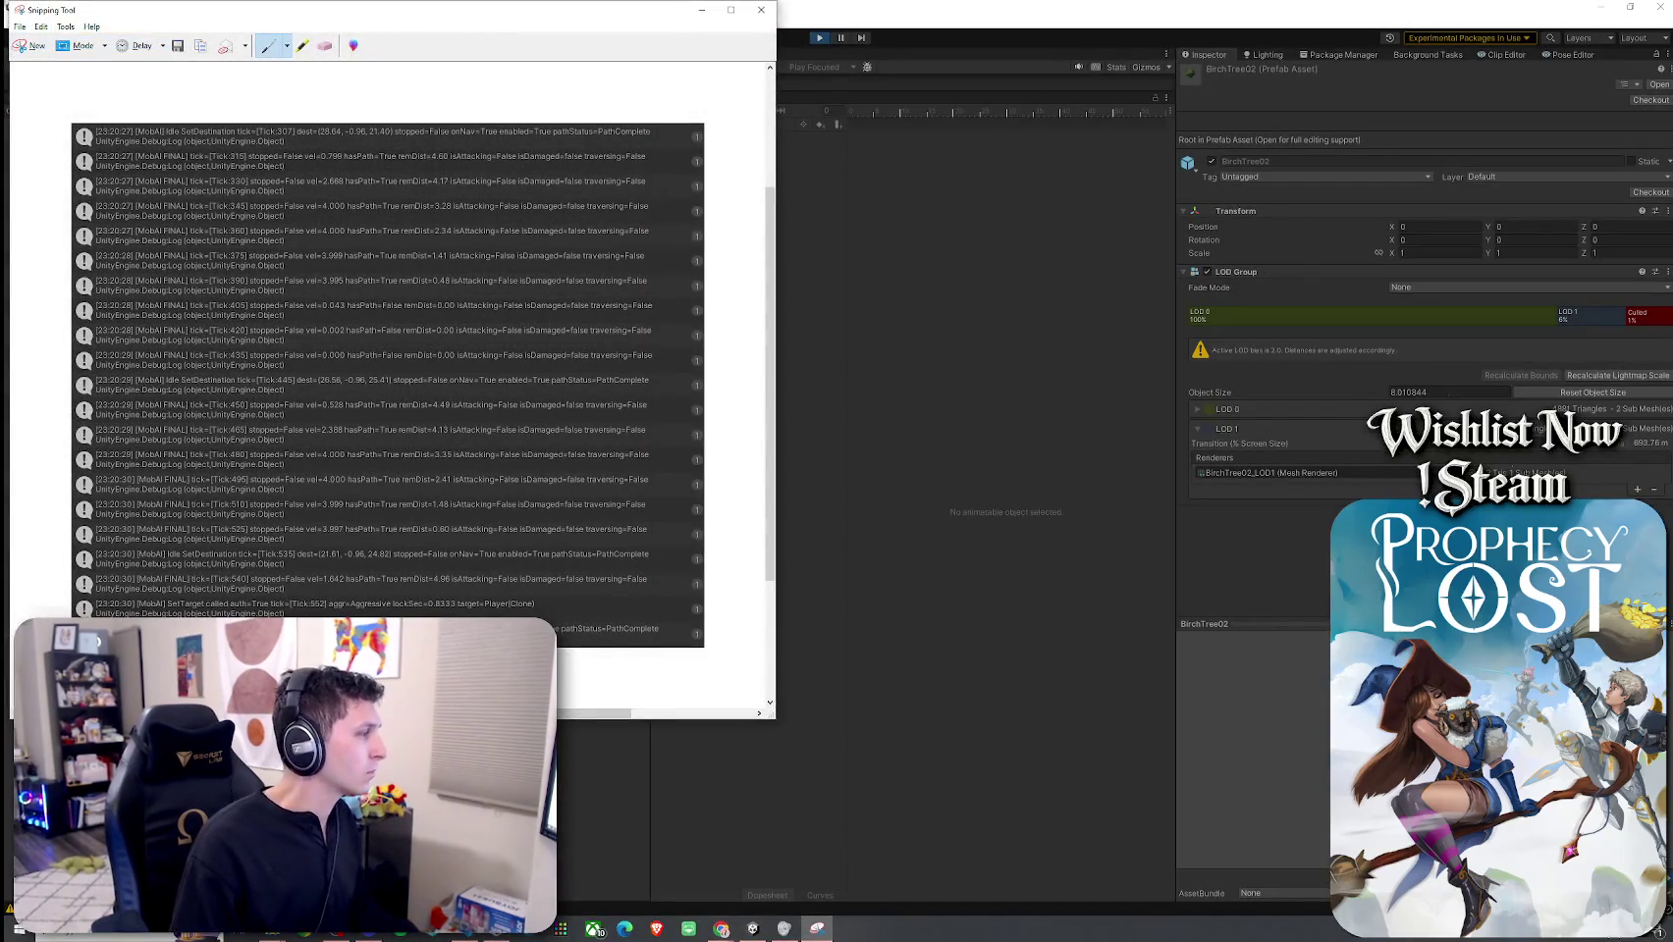
Step: Close the capture window, discarding the snip without saving
key(alt+Tab)
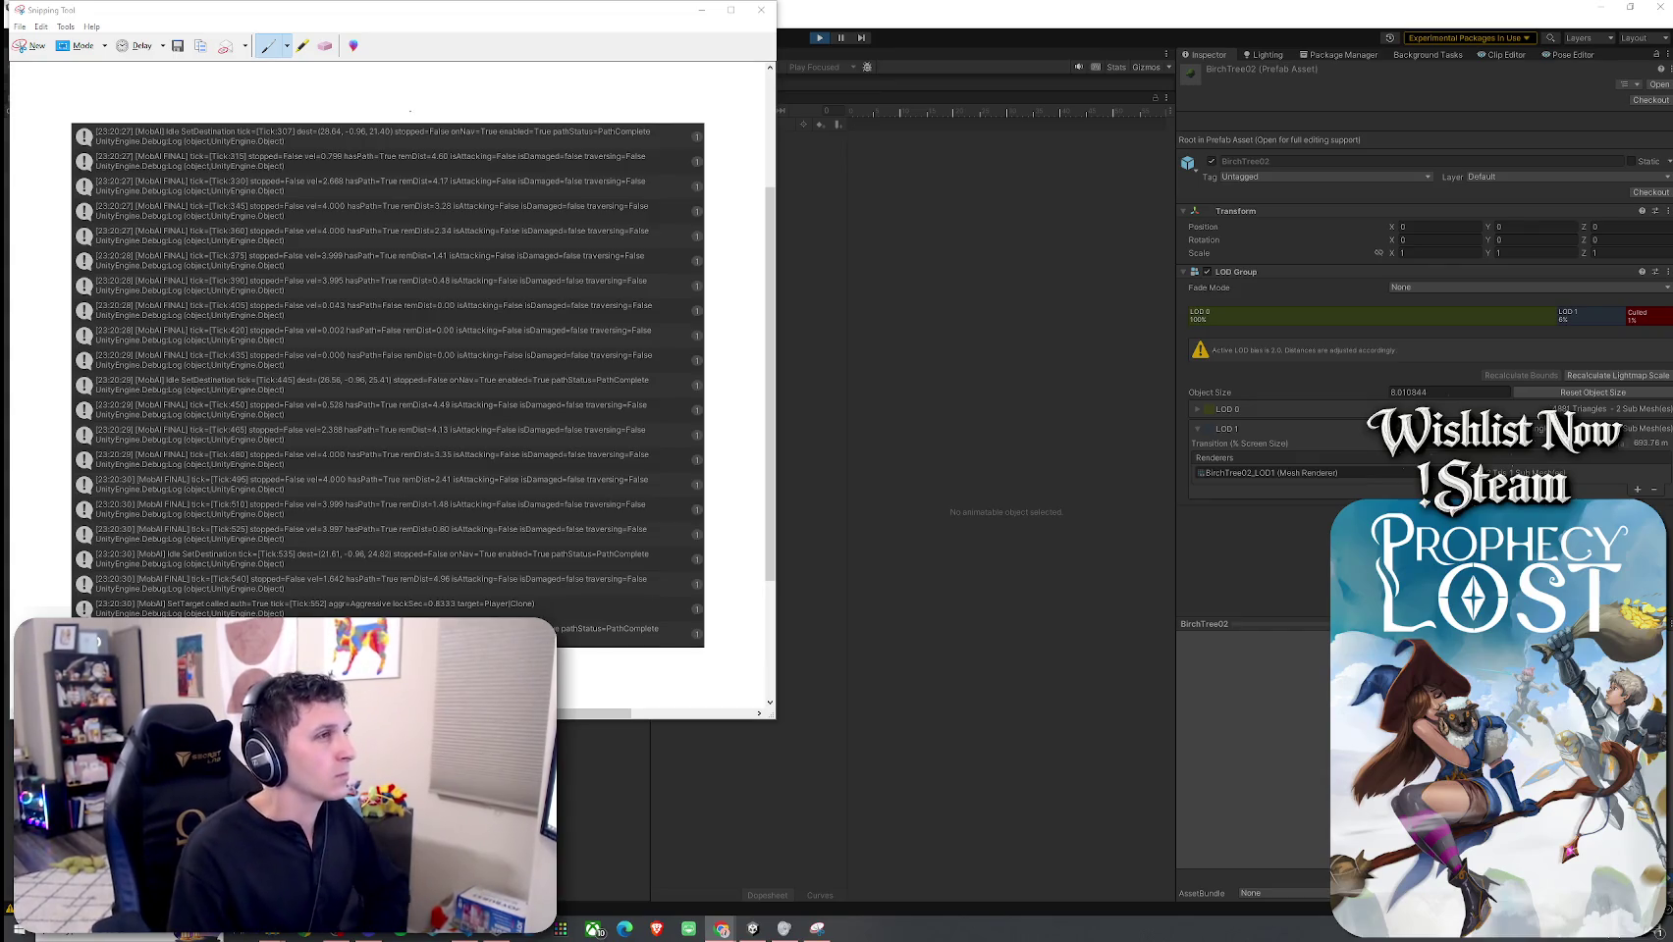
click(761, 10)
click(443, 373)
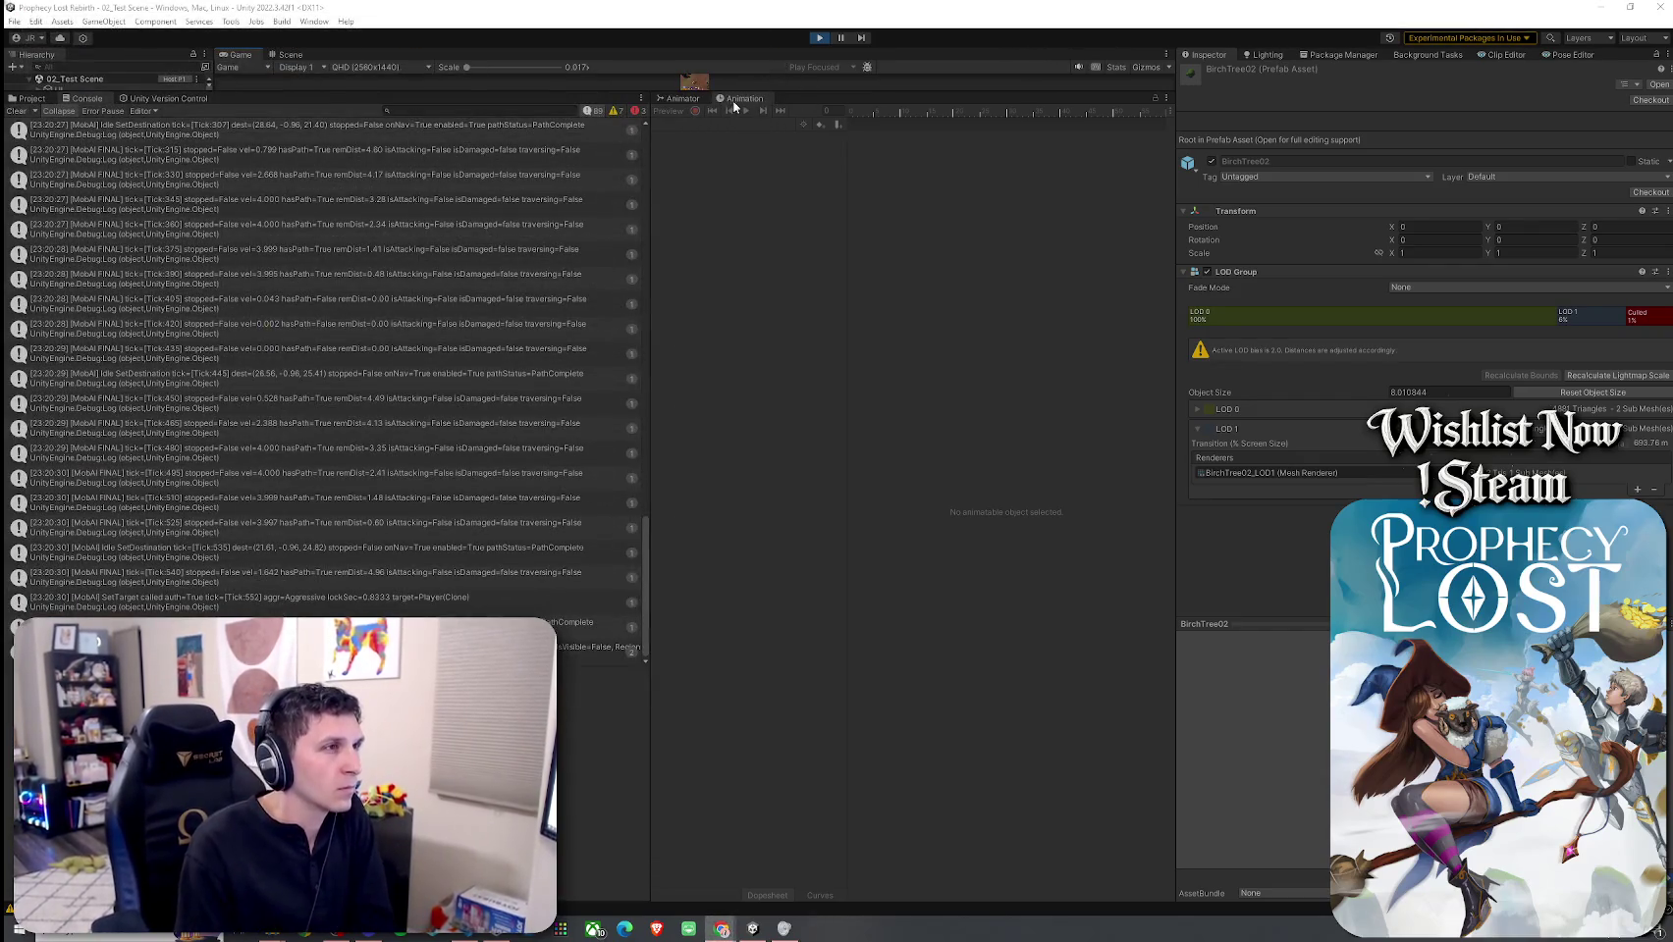
Step: Drag the Console divider down to reveal the Game view and restart play mode to the title screen
mouse_move(798, 91)
mouse_down()
mouse_move(799, 761)
mouse_move(829, 694)
mouse_move(800, 624)
mouse_up()
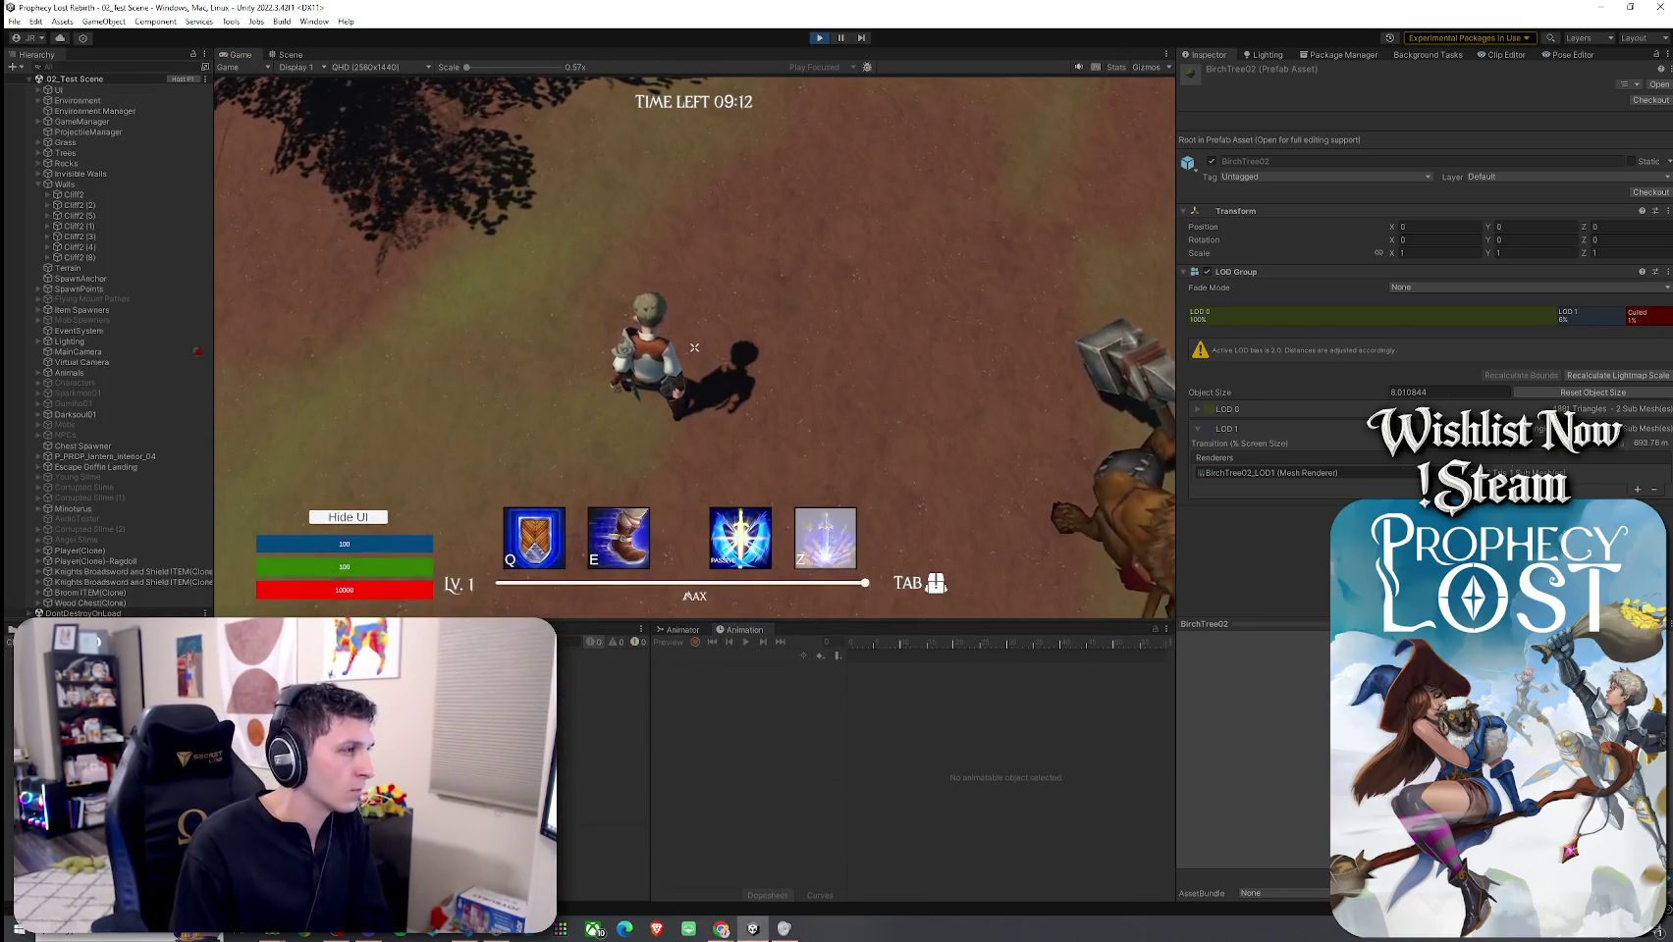
click(14, 21)
click(819, 37)
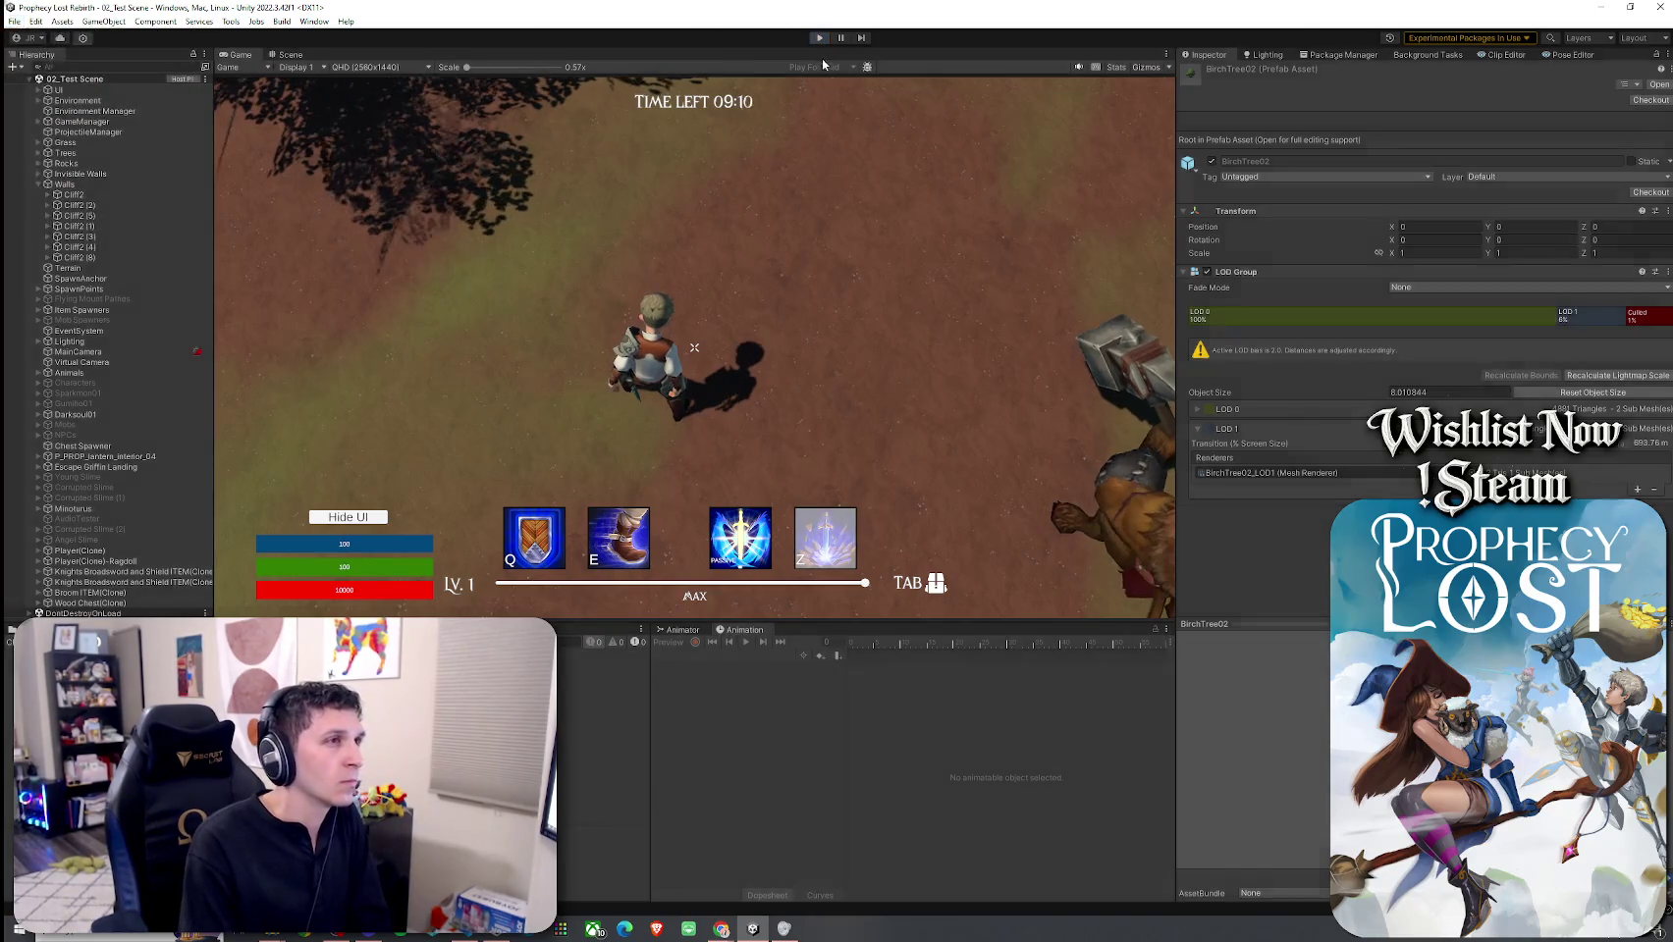
click(820, 37)
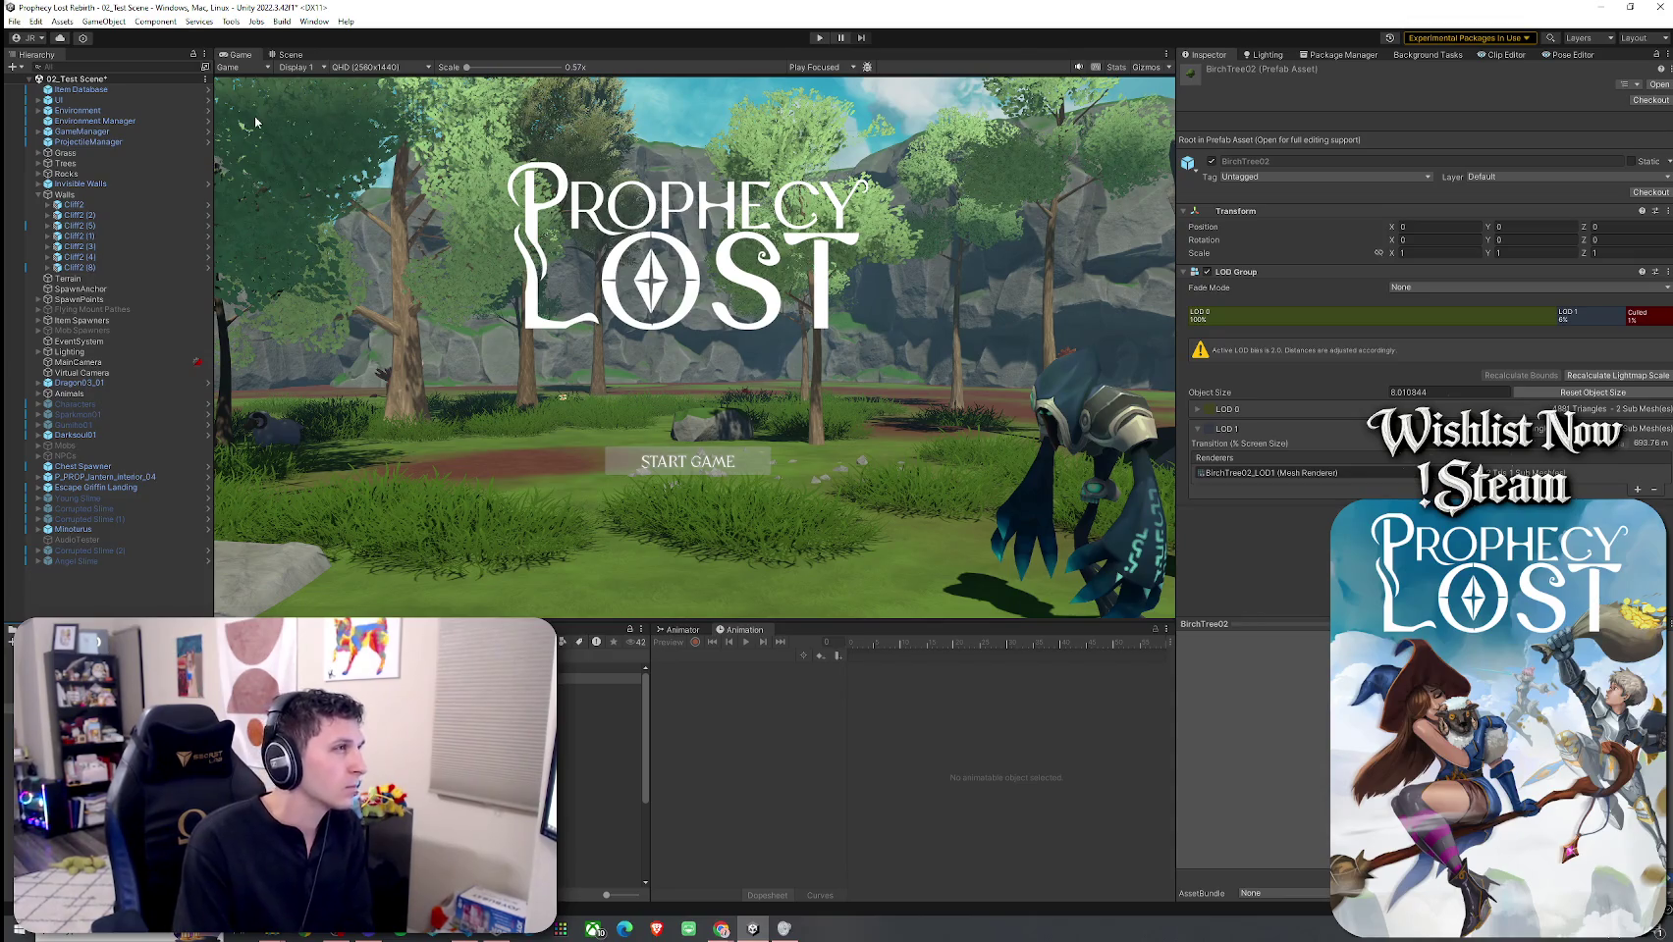
click(14, 20)
Step: Save the 02_Test Scene with File > Save
click(32, 86)
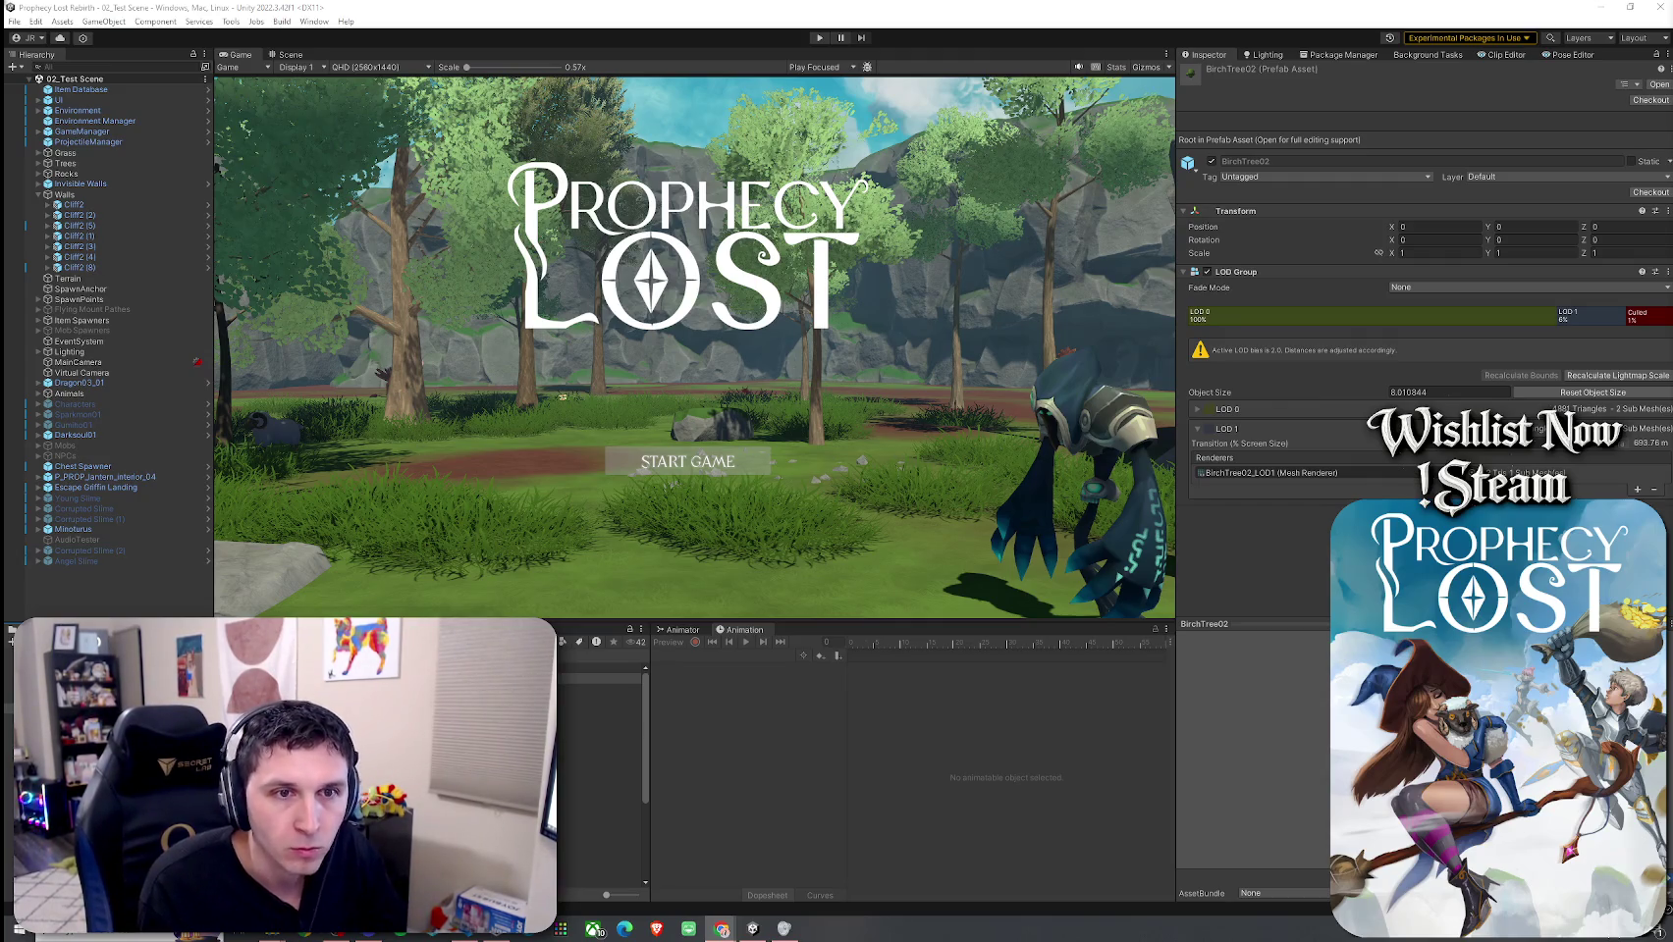
Step: Bring the TierMaker window into view and enlarge it to show the whole tier list
drag(1671, 63, 910, 63)
scroll(914, 252, down, 3)
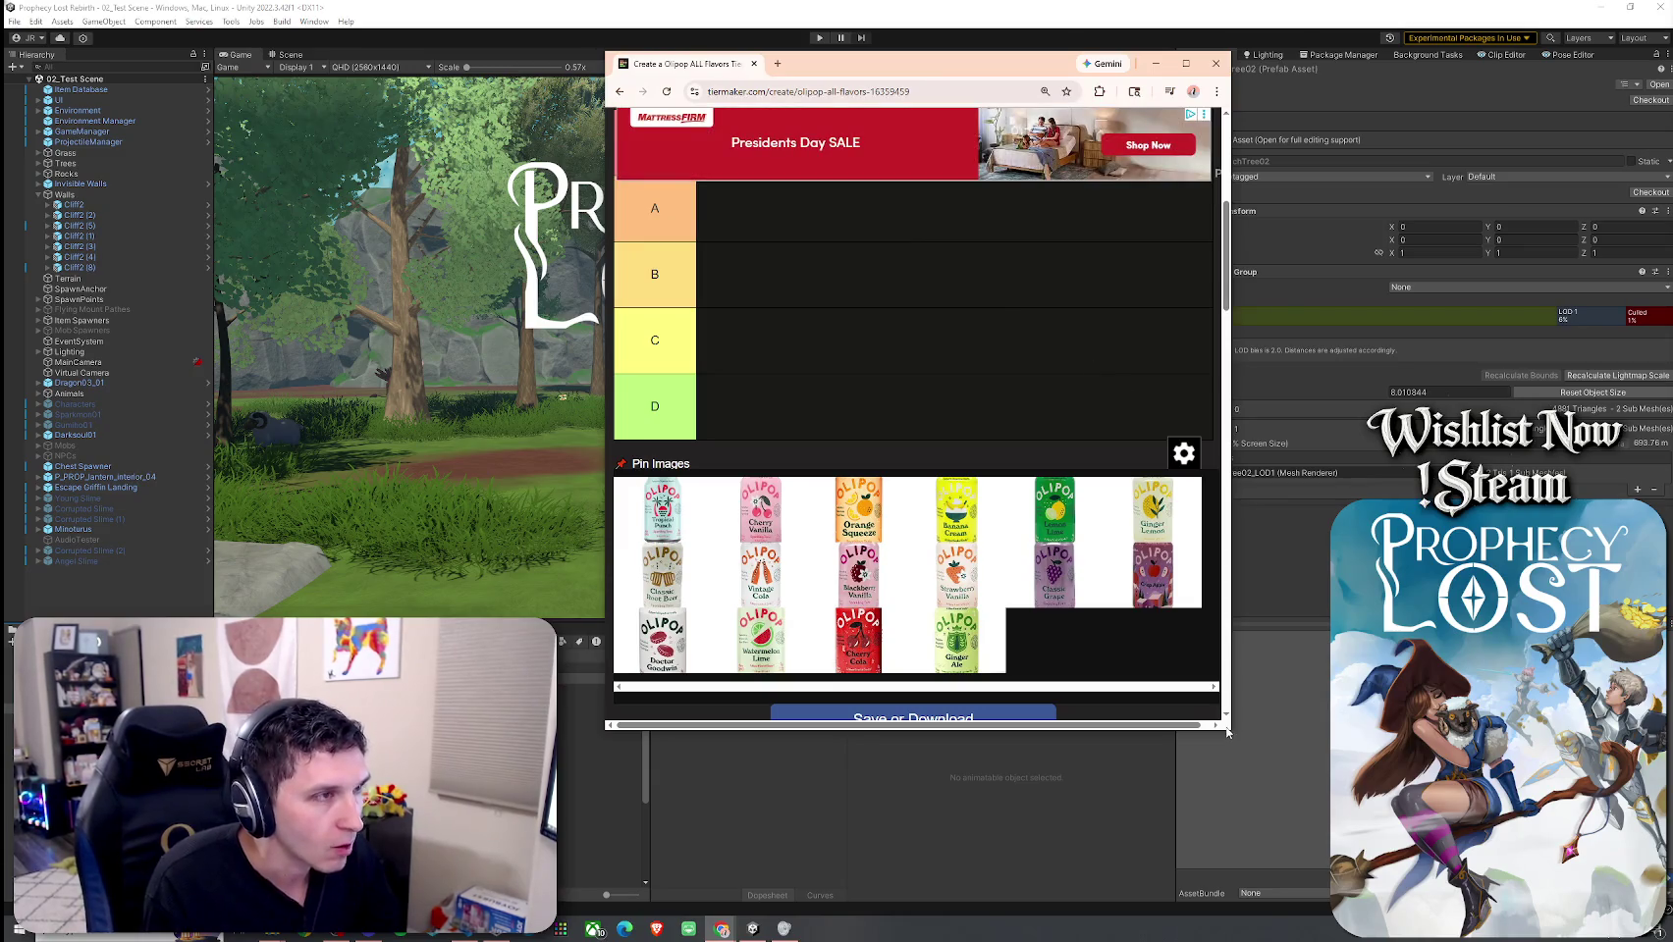
drag(1226, 731, 1298, 784)
scroll(1121, 310, down, 1)
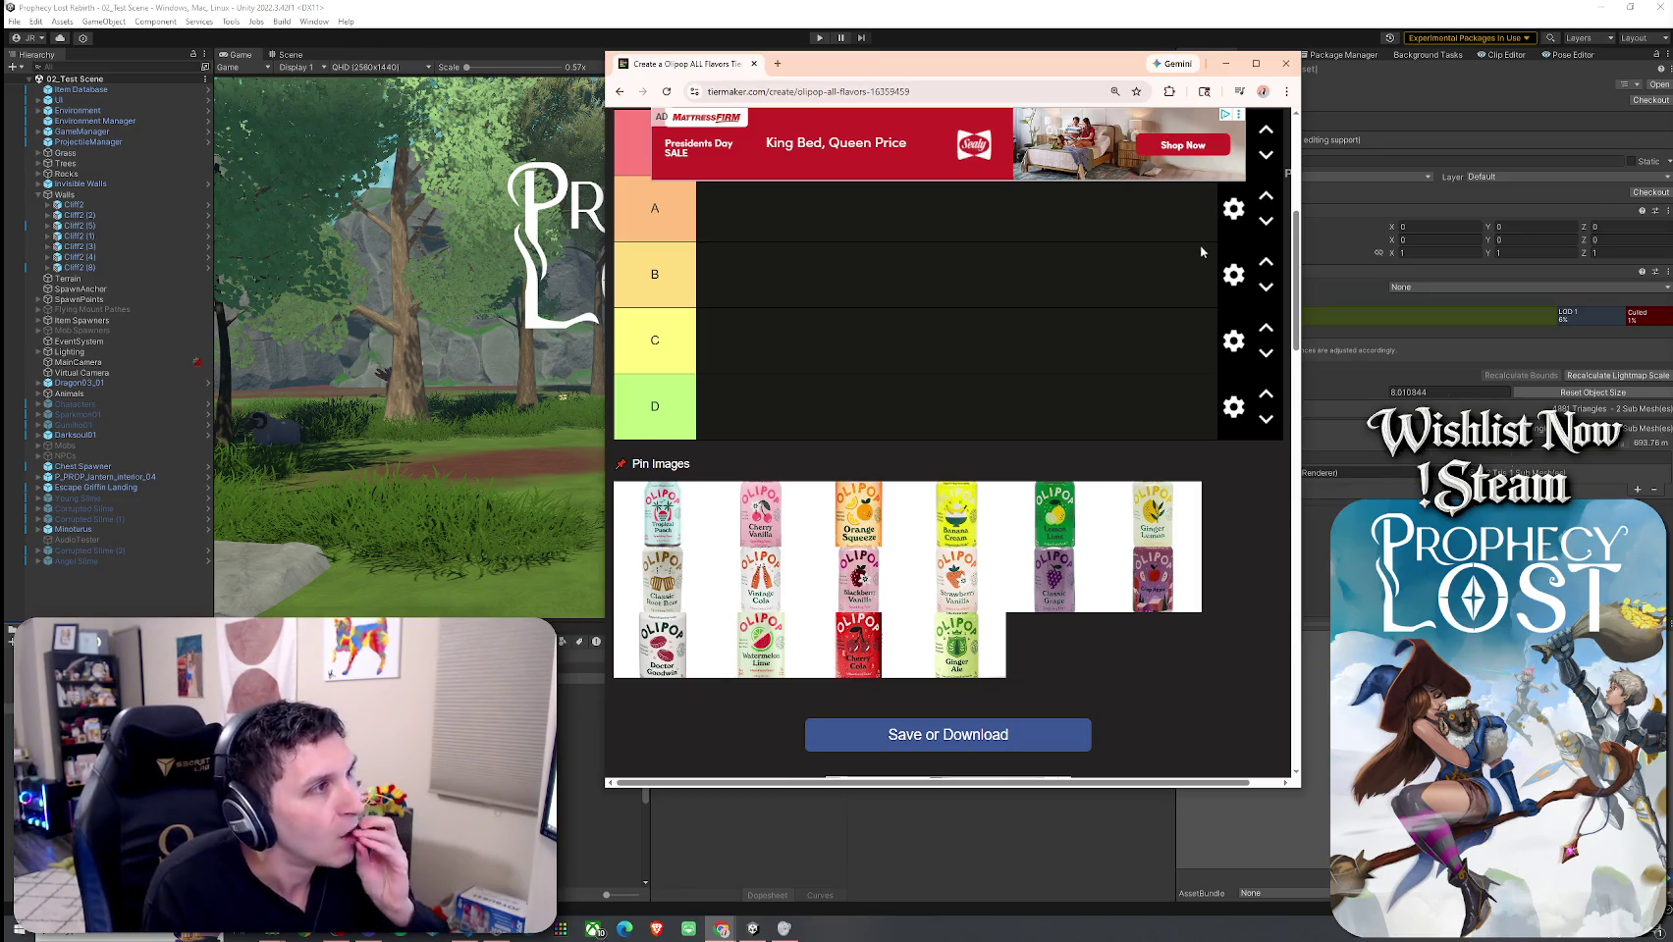
scroll(1168, 287, up, 1)
scroll(1195, 388, up, 1)
scroll(1195, 379, down, 1)
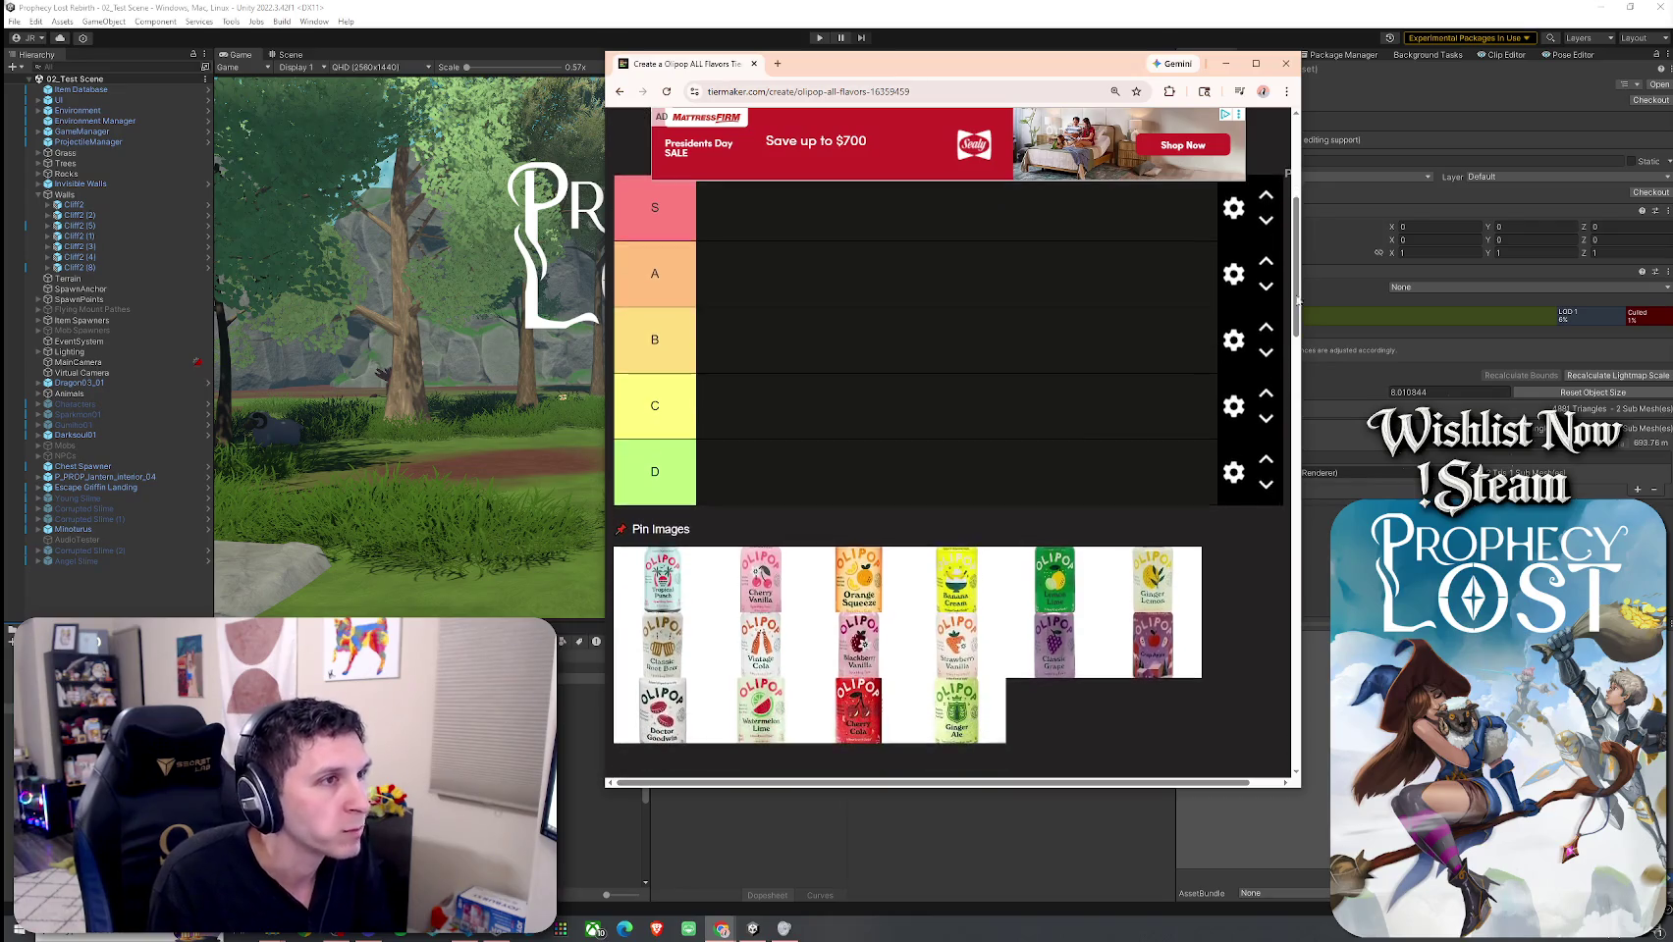
scroll(1294, 285, up, 1)
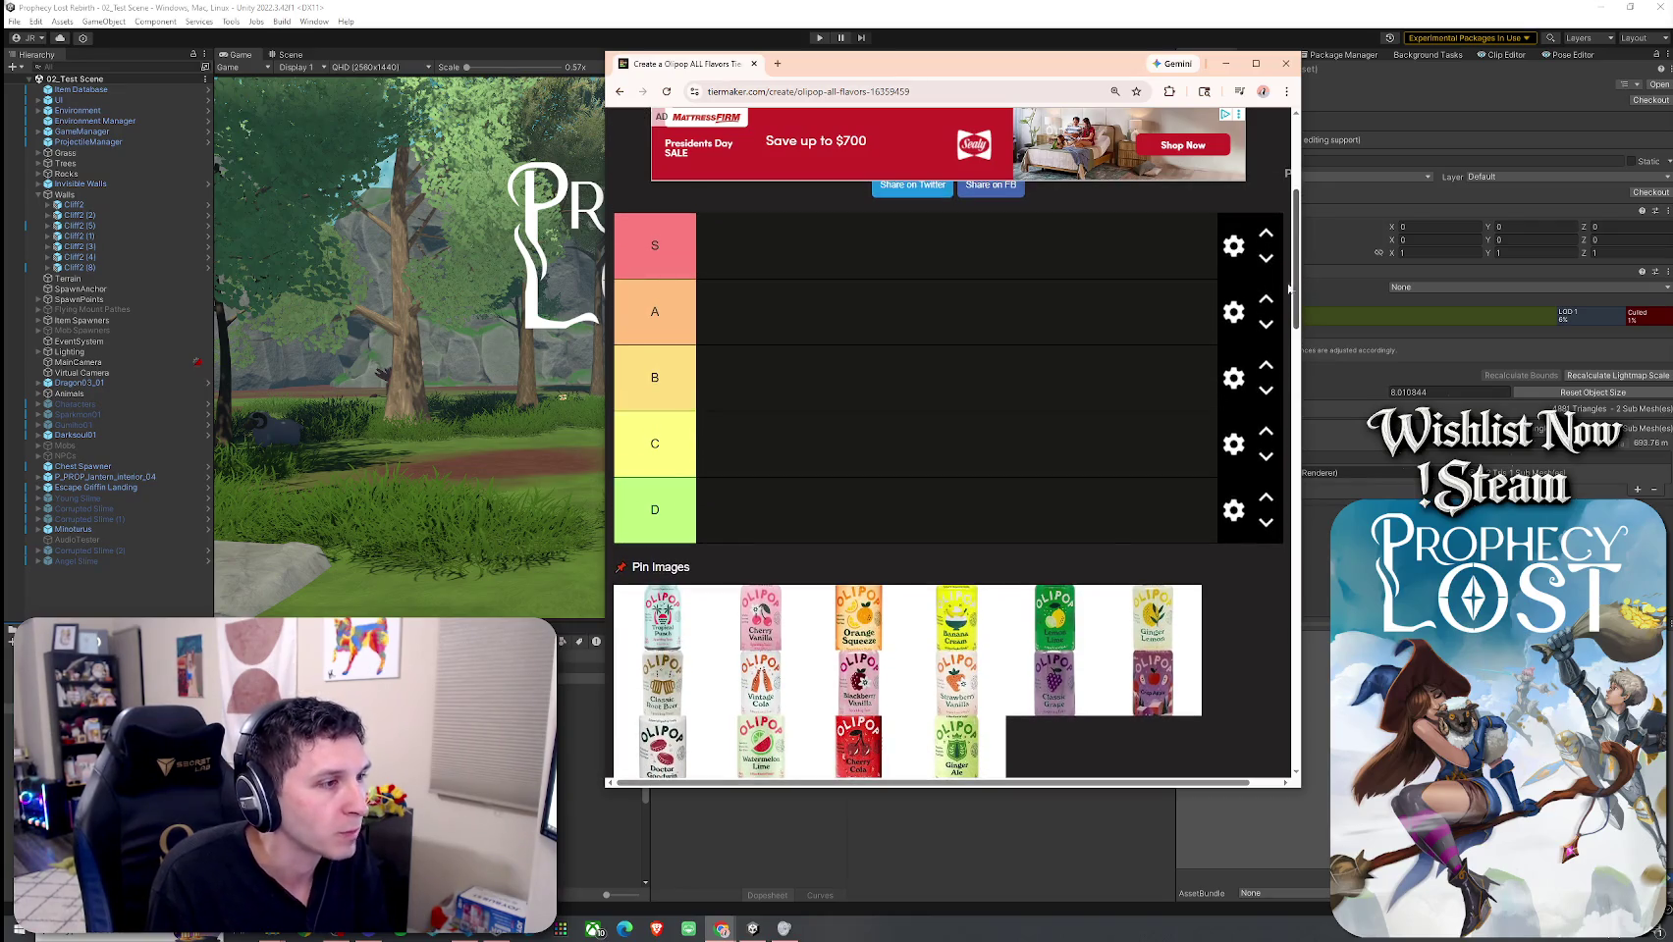
Step: Rank Classic Grape in A, Cherry Vanilla and Tropical Punch in B, Cherry Cola in D, Grape in S
drag(1054, 682, 820, 327)
mouse_move(760, 618)
mouse_down()
mouse_move(782, 495)
mouse_move(767, 459)
mouse_up()
mouse_move(685, 624)
mouse_down()
mouse_move(698, 577)
mouse_move(856, 371)
mouse_move(746, 554)
mouse_move(932, 378)
mouse_move(948, 390)
mouse_up()
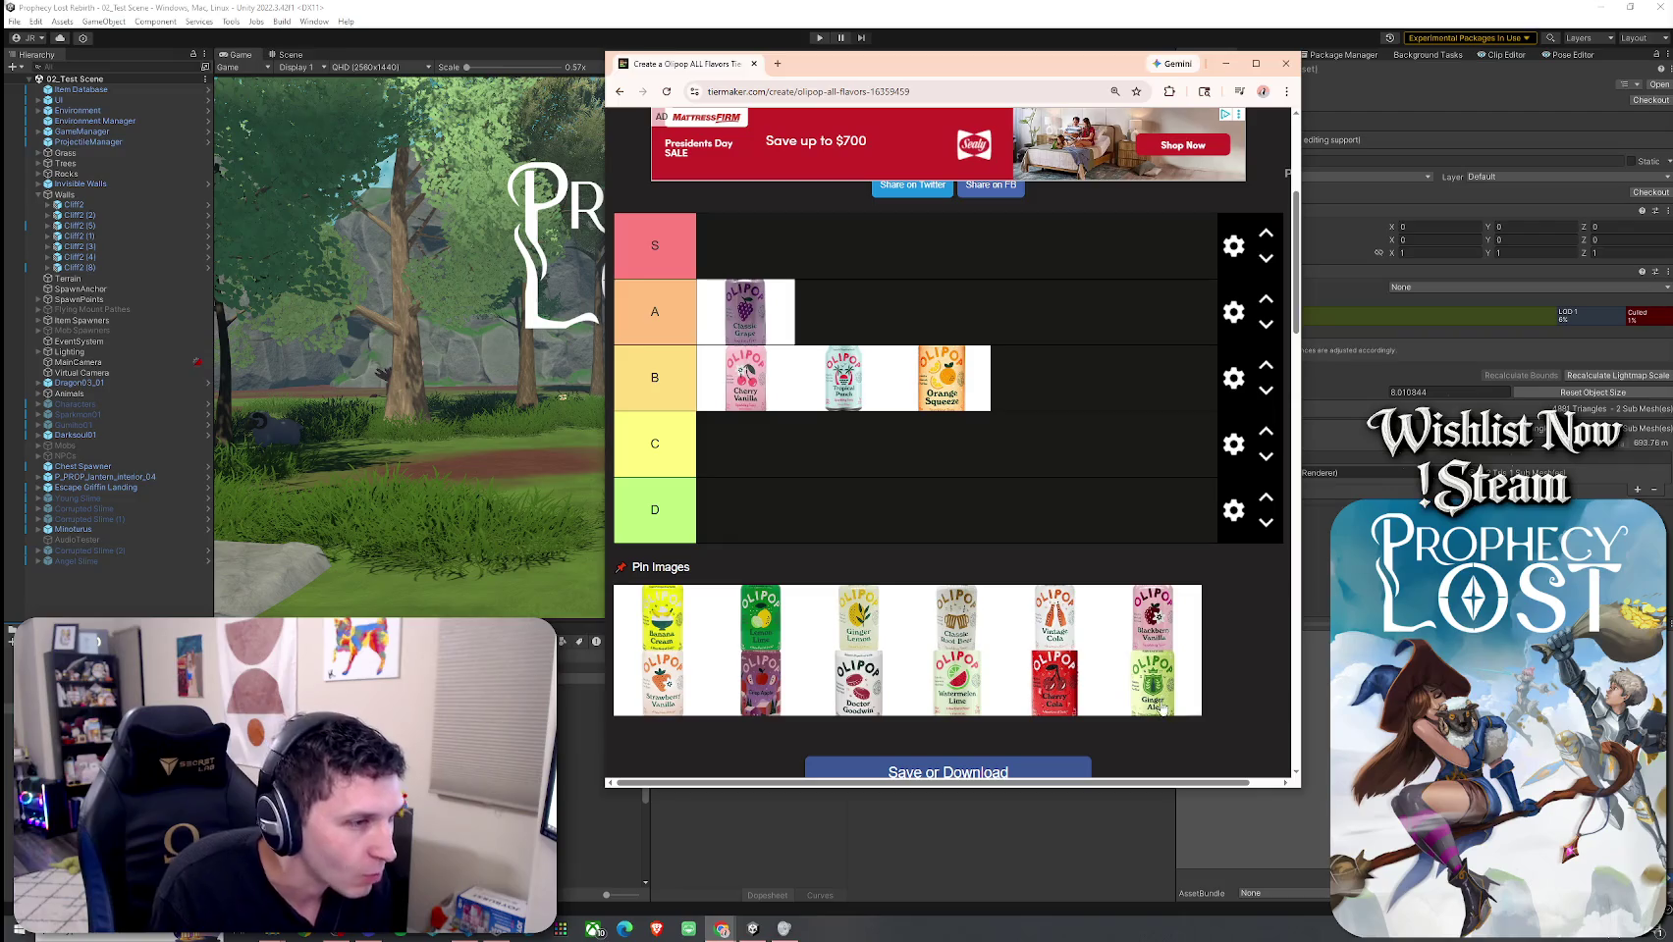
drag(1032, 701, 751, 510)
drag(775, 704, 770, 245)
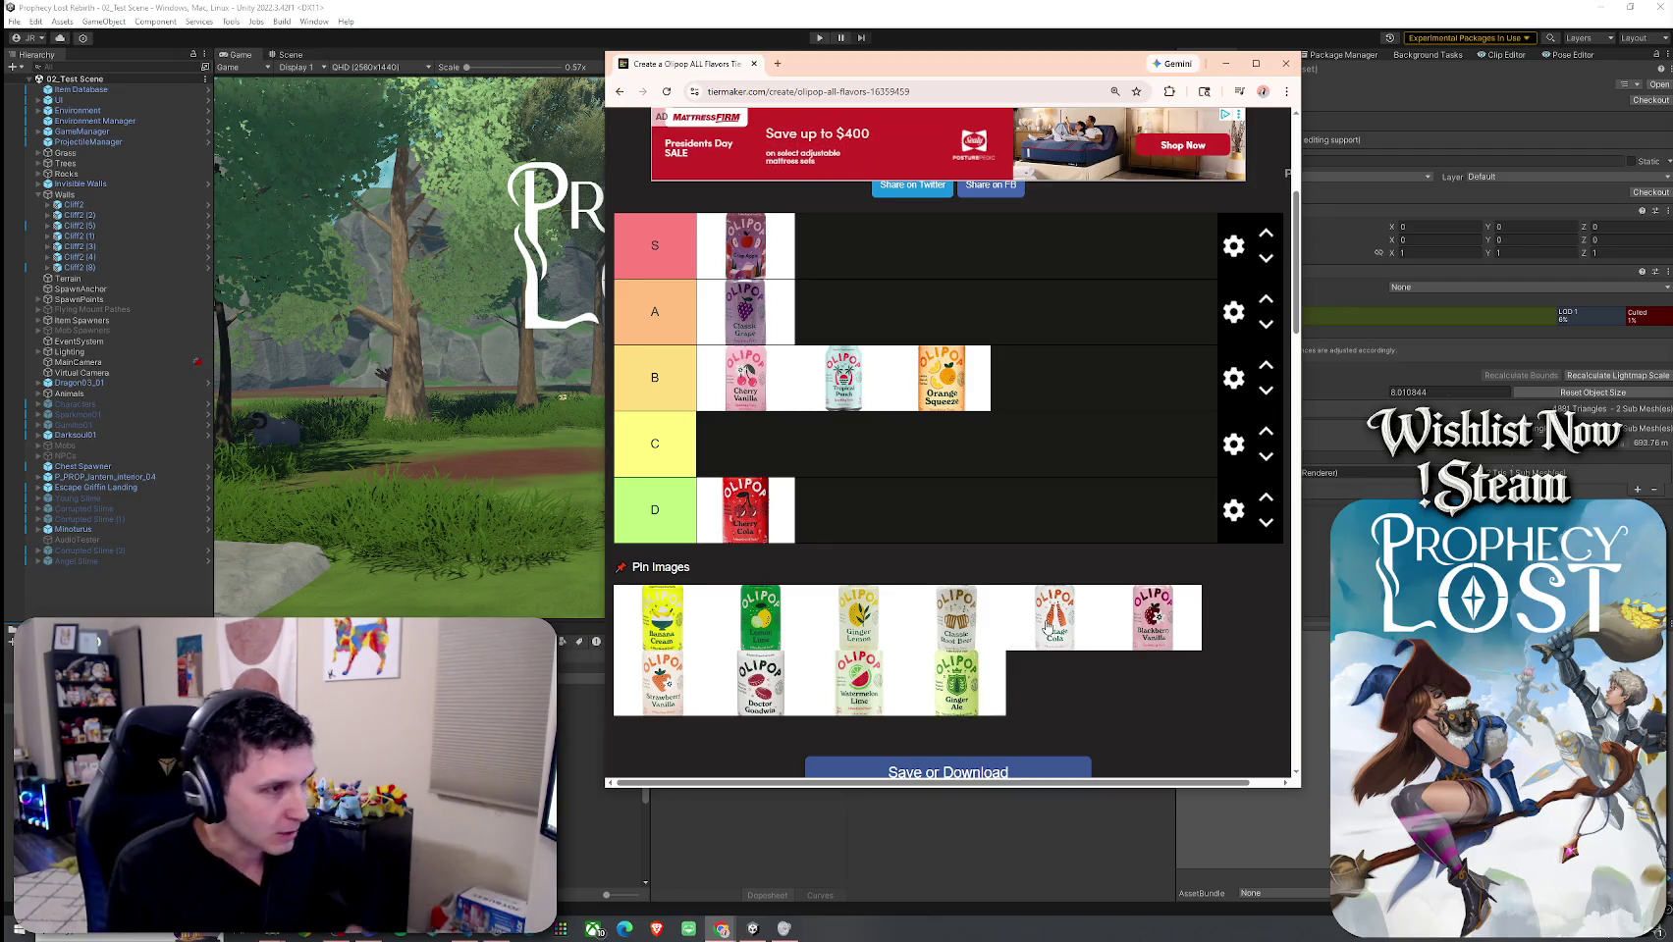
Step: Rank Vintage Cola, Root Beer, Lemon Lime in C; Doctor Goodwin, Ginger Ale in A; Strawberry Vanilla in B; Banana Cream, Ginger Lemon in D
mouse_move(1053, 623)
mouse_down()
mouse_move(818, 511)
mouse_move(776, 446)
mouse_up()
drag(956, 619, 888, 462)
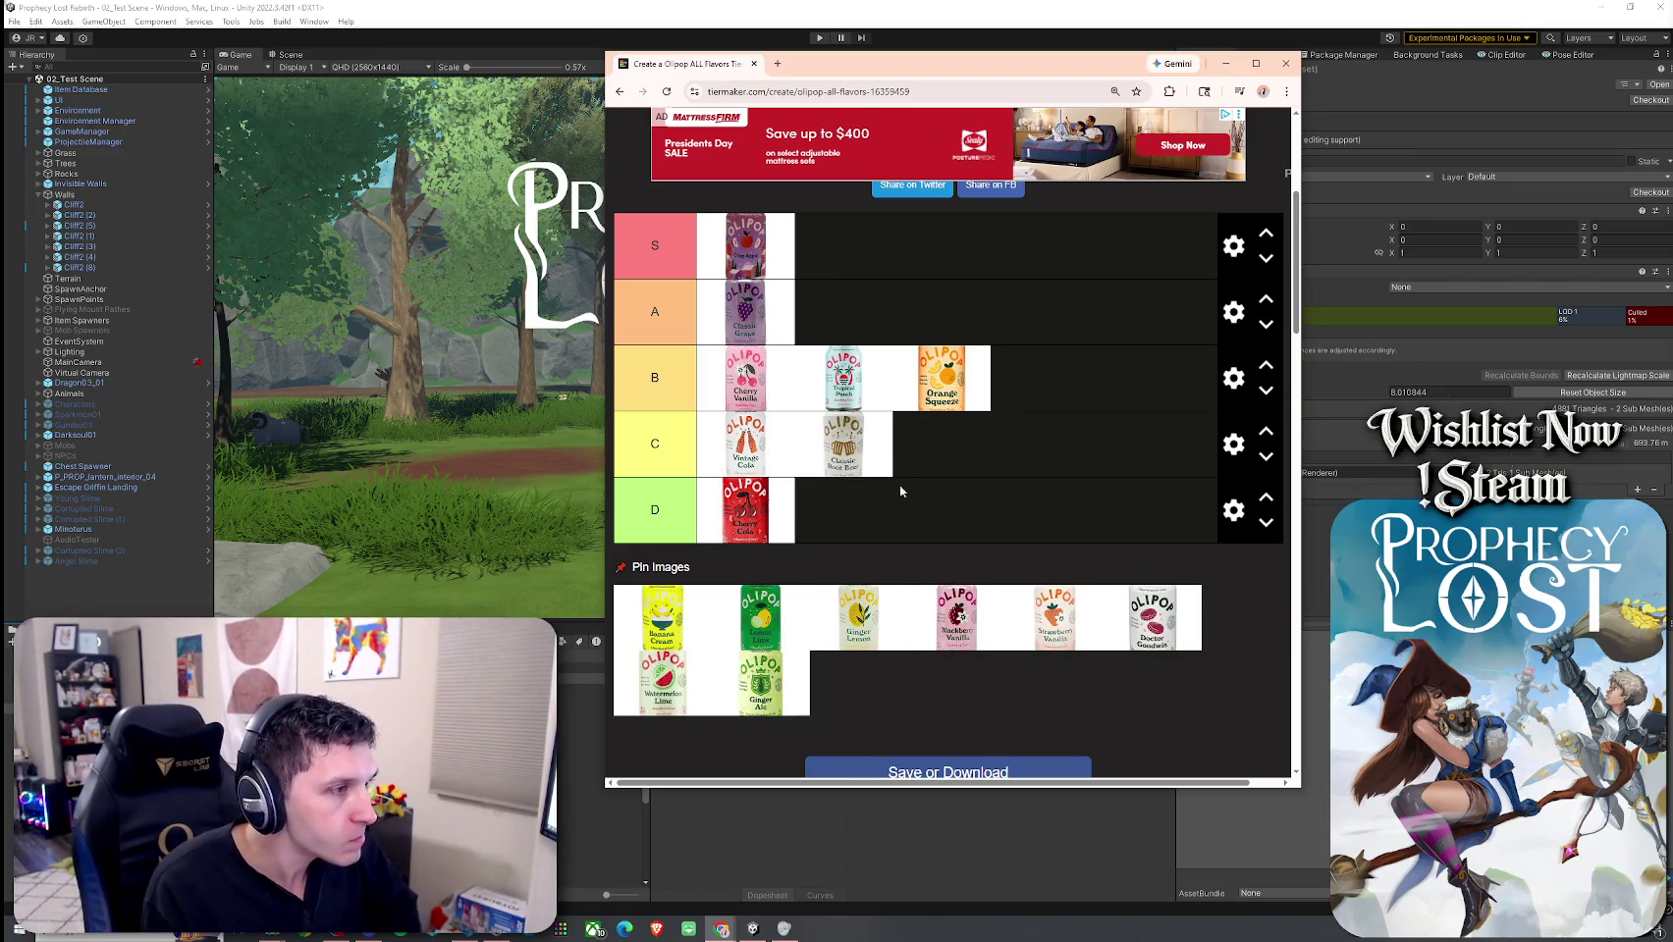
mouse_move(770, 644)
mouse_down()
mouse_move(960, 447)
mouse_move(966, 479)
mouse_move(1027, 382)
mouse_move(967, 462)
mouse_up()
mouse_move(1065, 633)
mouse_down()
mouse_move(1052, 470)
mouse_move(1000, 344)
mouse_move(966, 319)
mouse_up()
mouse_move(1137, 633)
mouse_down()
mouse_move(1132, 586)
mouse_move(957, 309)
mouse_move(942, 312)
mouse_up()
mouse_move(1056, 628)
mouse_down()
mouse_move(1018, 341)
mouse_move(1050, 618)
mouse_up()
mouse_move(955, 633)
mouse_down()
mouse_move(1030, 314)
mouse_move(1039, 400)
mouse_up()
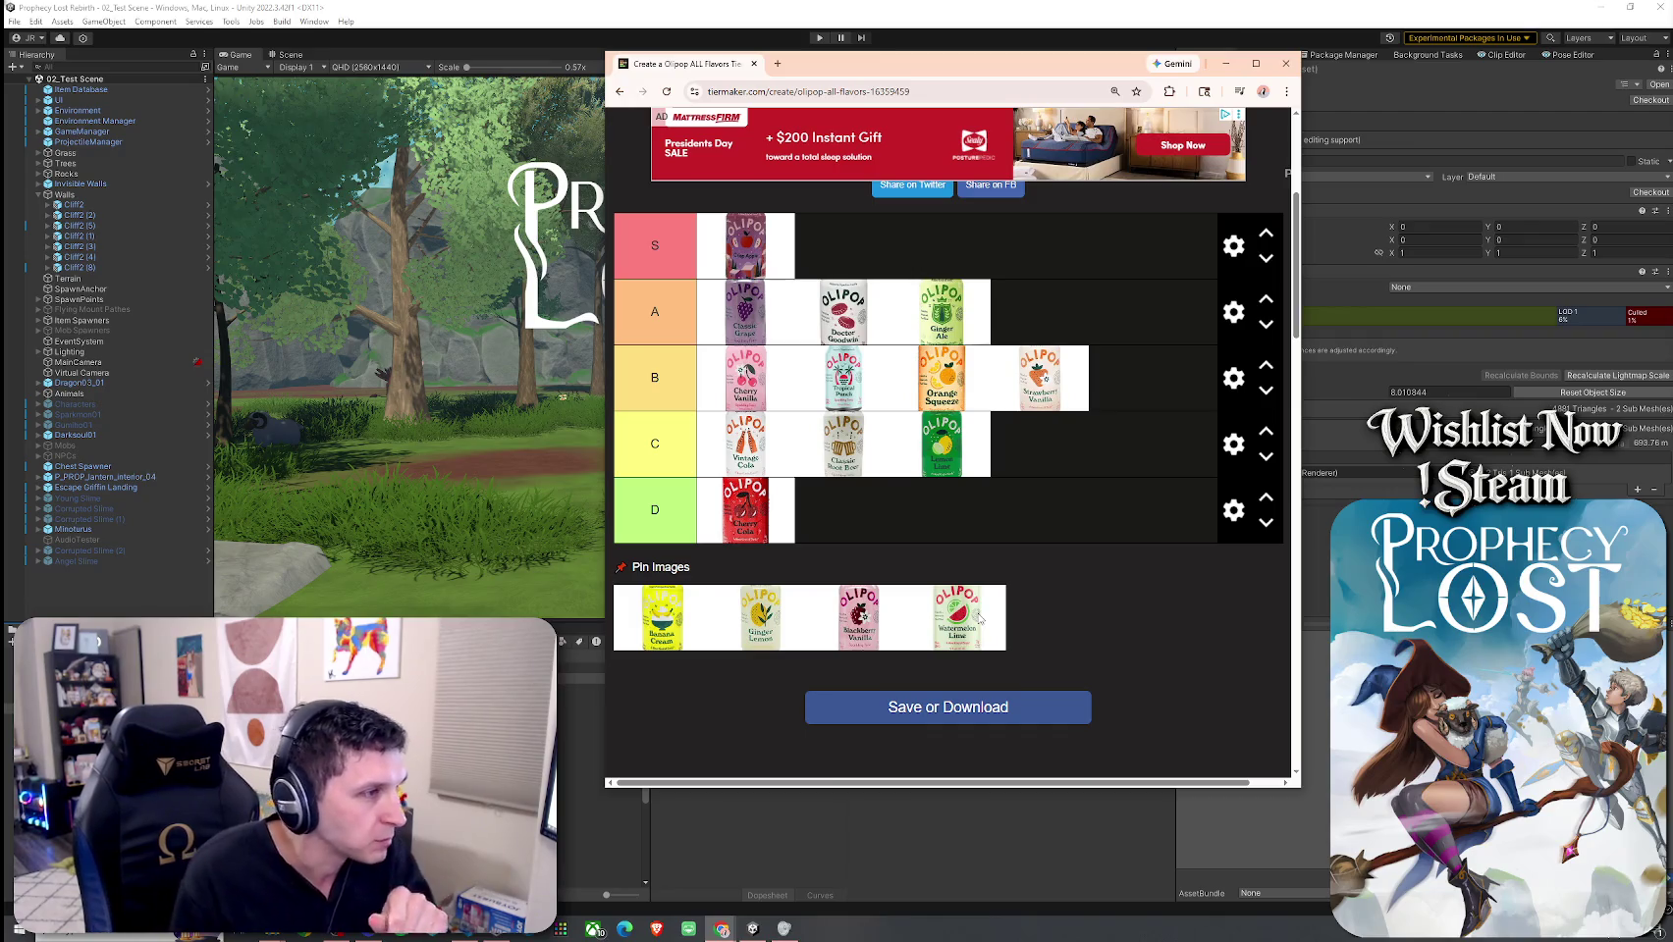
mouse_move(662, 618)
mouse_down()
mouse_move(843, 510)
mouse_move(941, 510)
mouse_up()
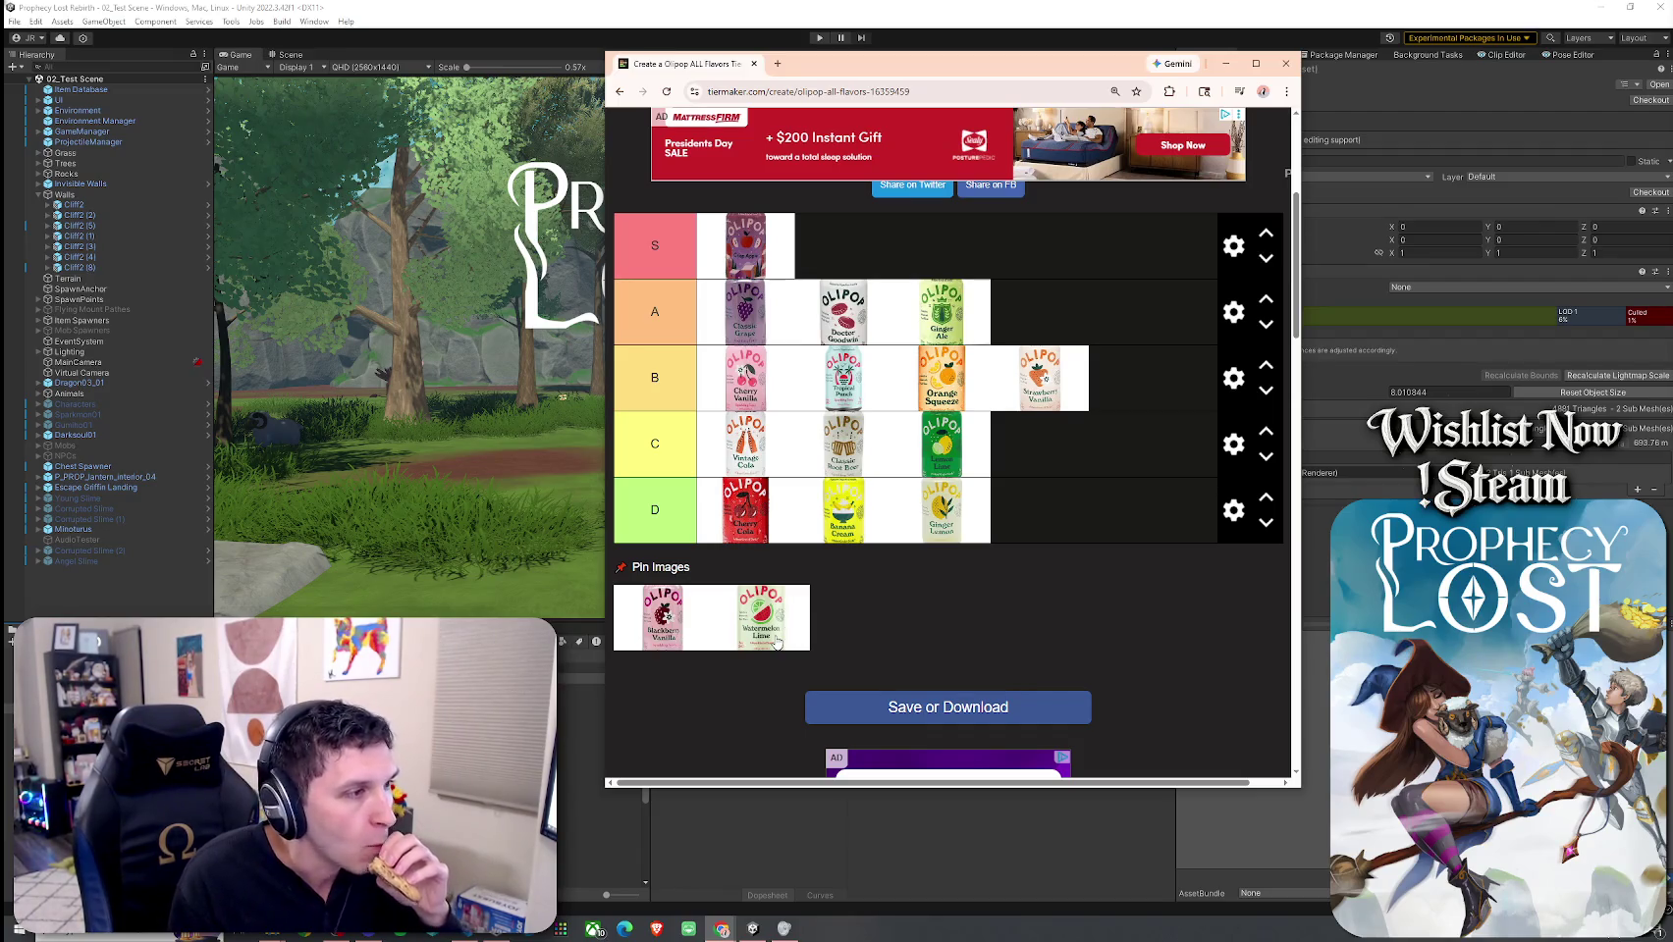
Step: Add Watermelon Lime to the end of tier B and move the browser window off to the right edge
drag(775, 640, 1133, 381)
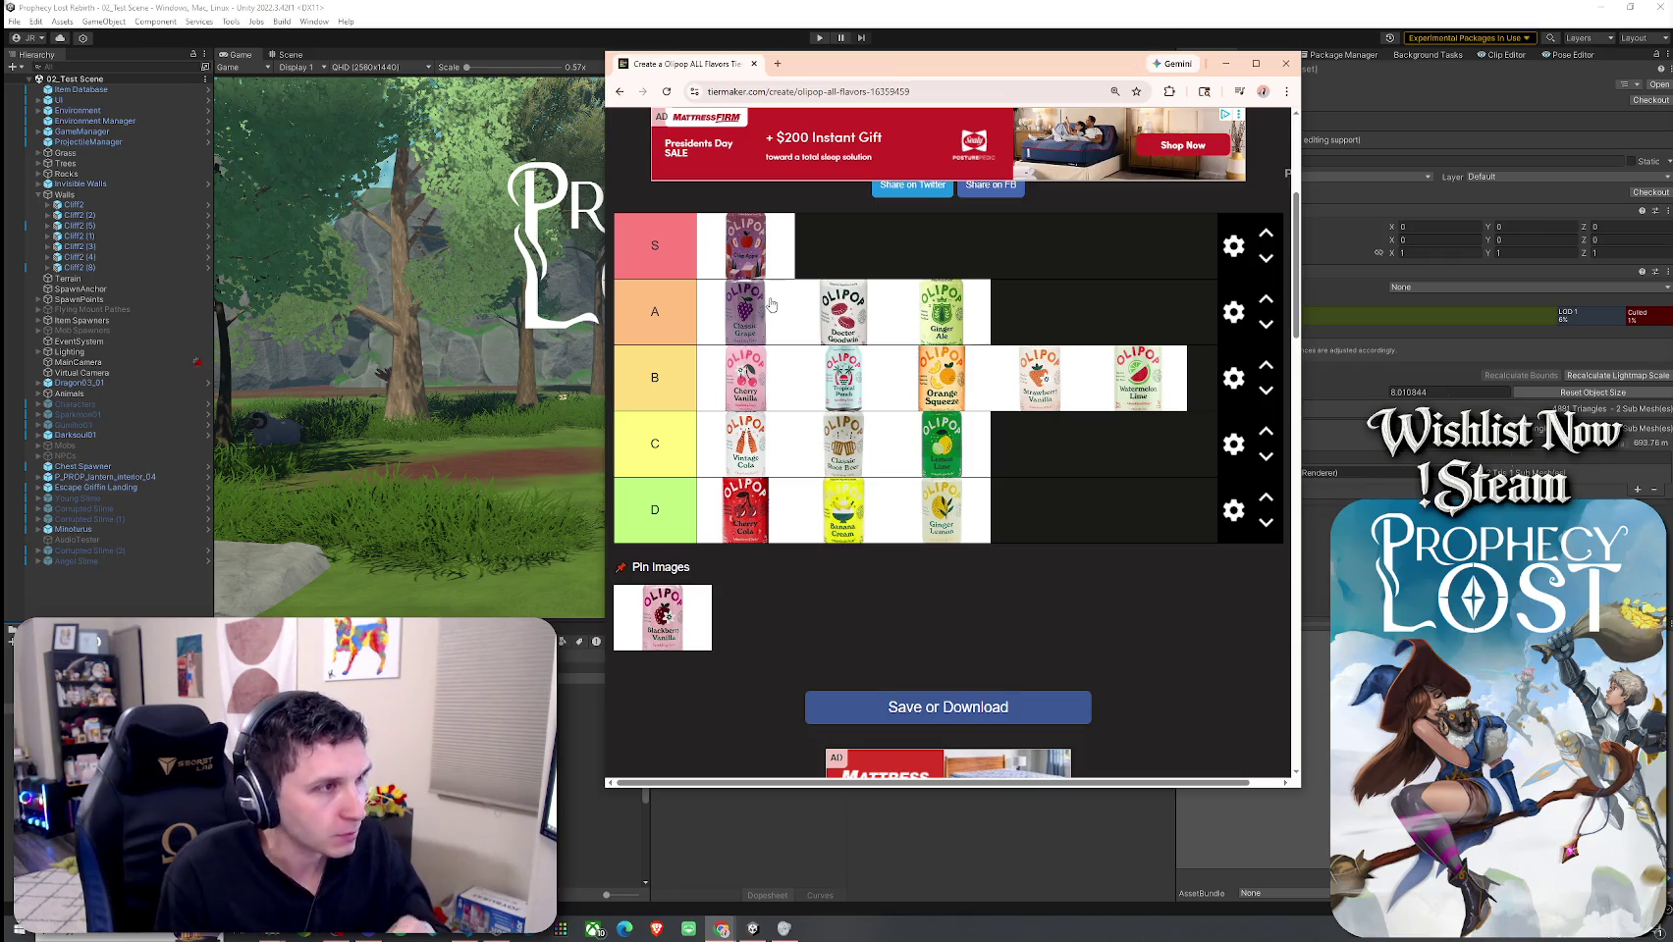
drag(865, 69, 1671, 12)
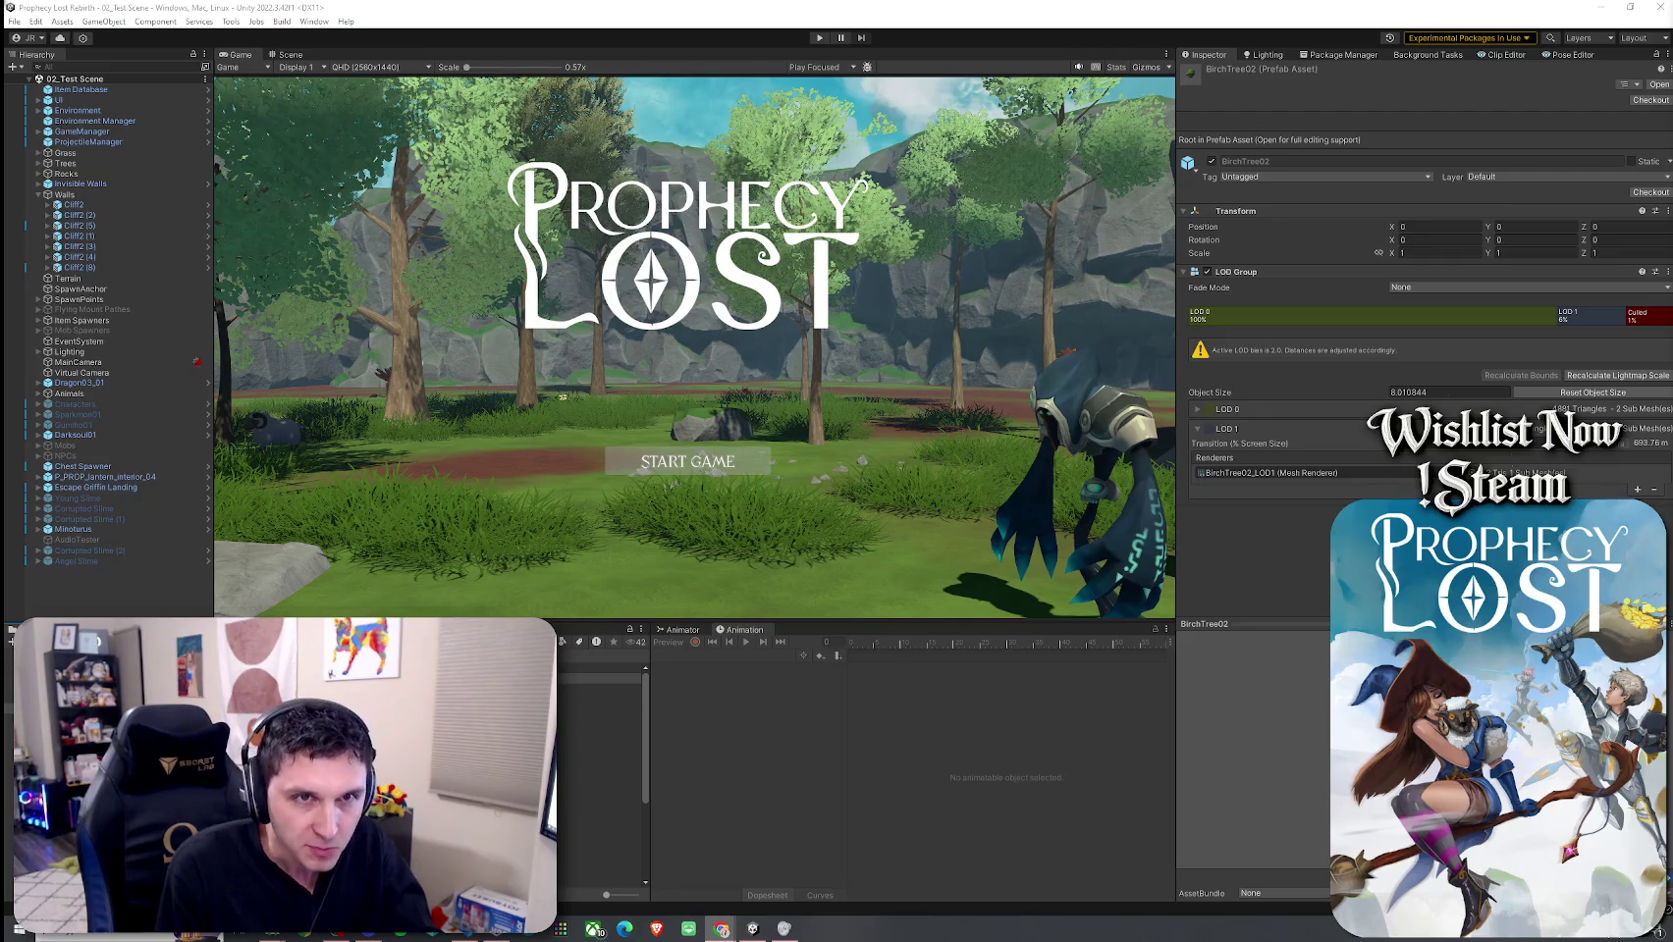
Step: Drag the Chrome window with the Reddit OLIPOP ratings post in from the right screen edge
mouse_move(1672, 138)
mouse_down()
mouse_move(1357, 134)
mouse_move(927, 88)
mouse_up()
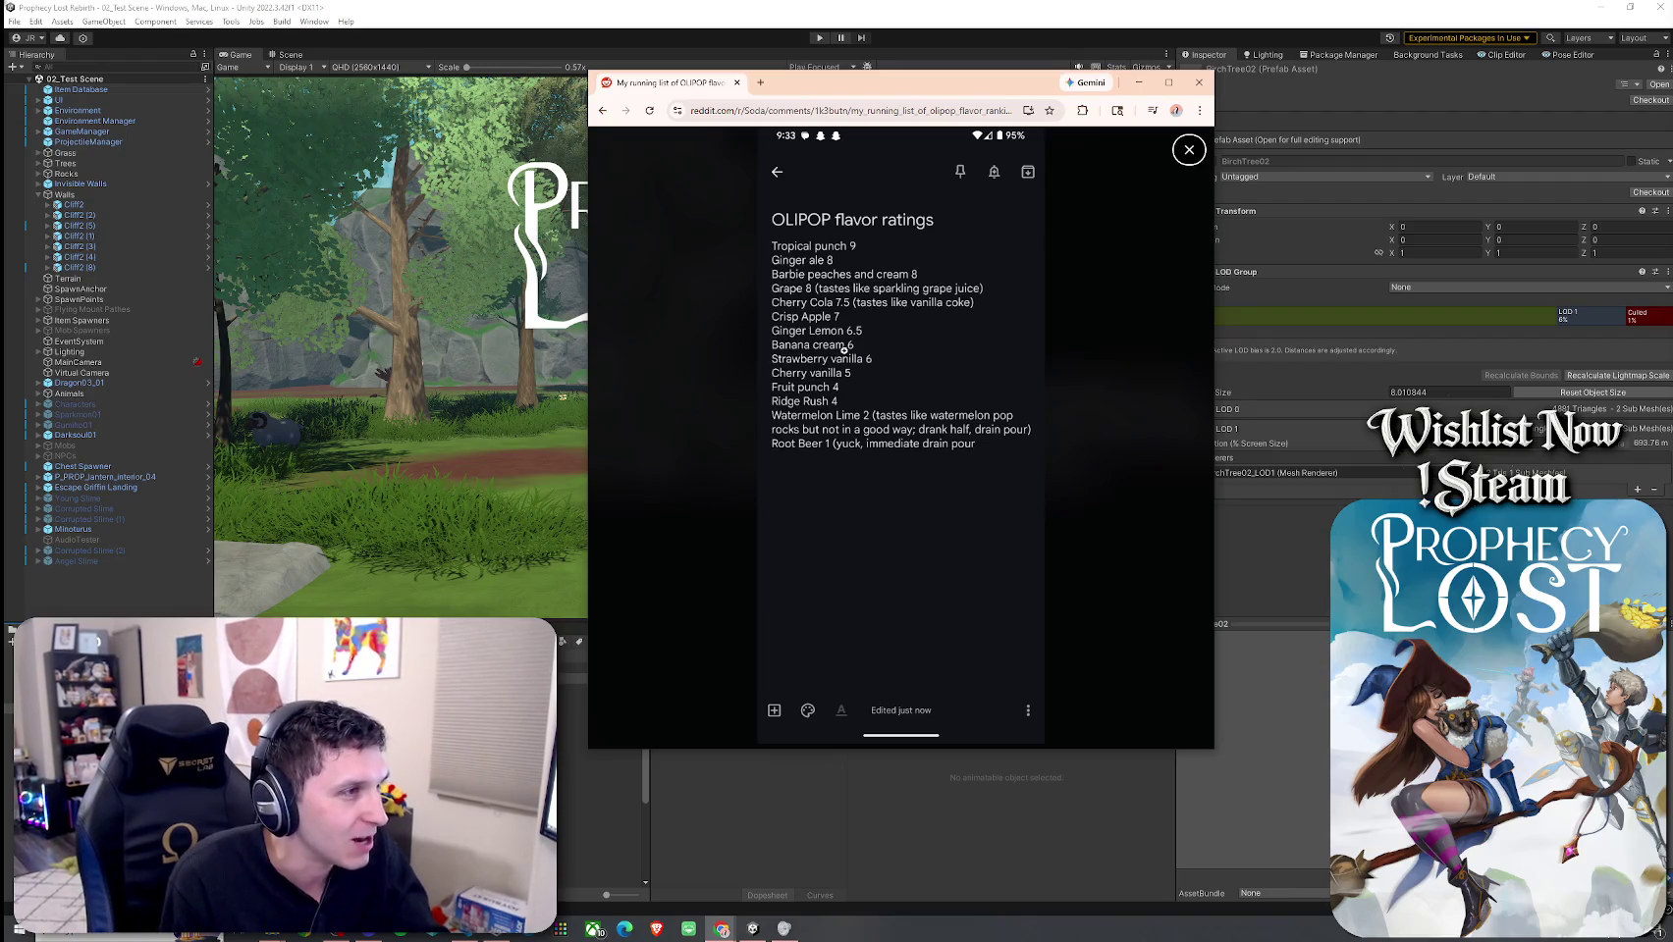
Step: Minimize the Reddit ratings window, place Barbie in tier 2 of the numbered Olipop list, and push that window right
drag(680, 96, 844, 111)
click(1302, 97)
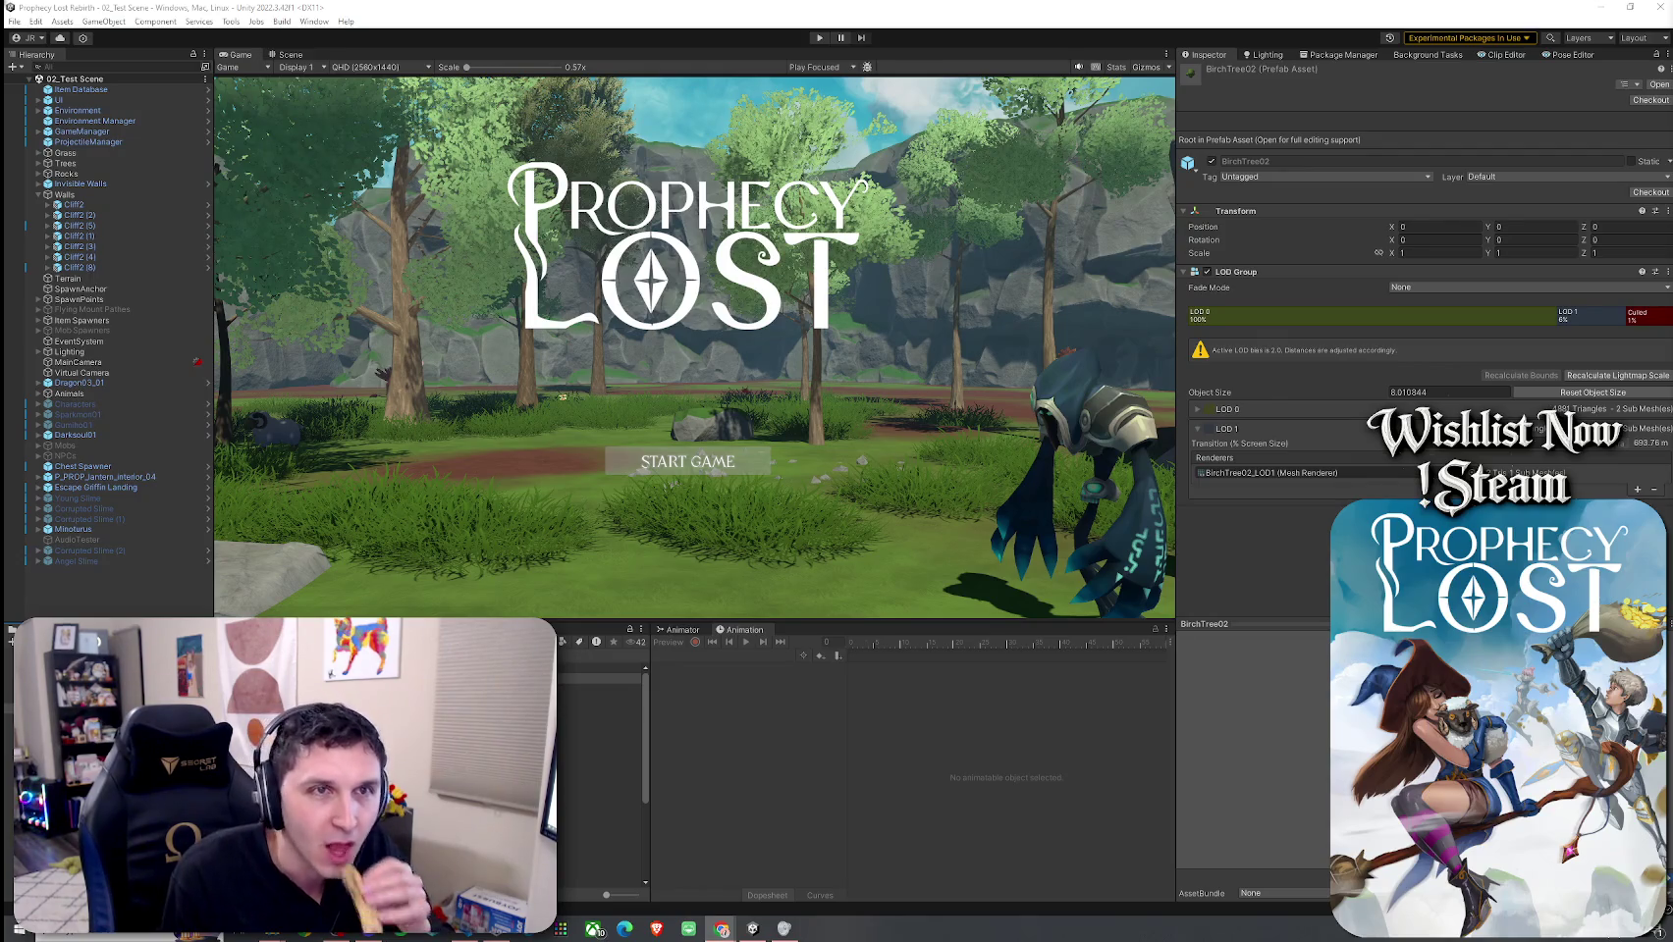
key(alt+Tab)
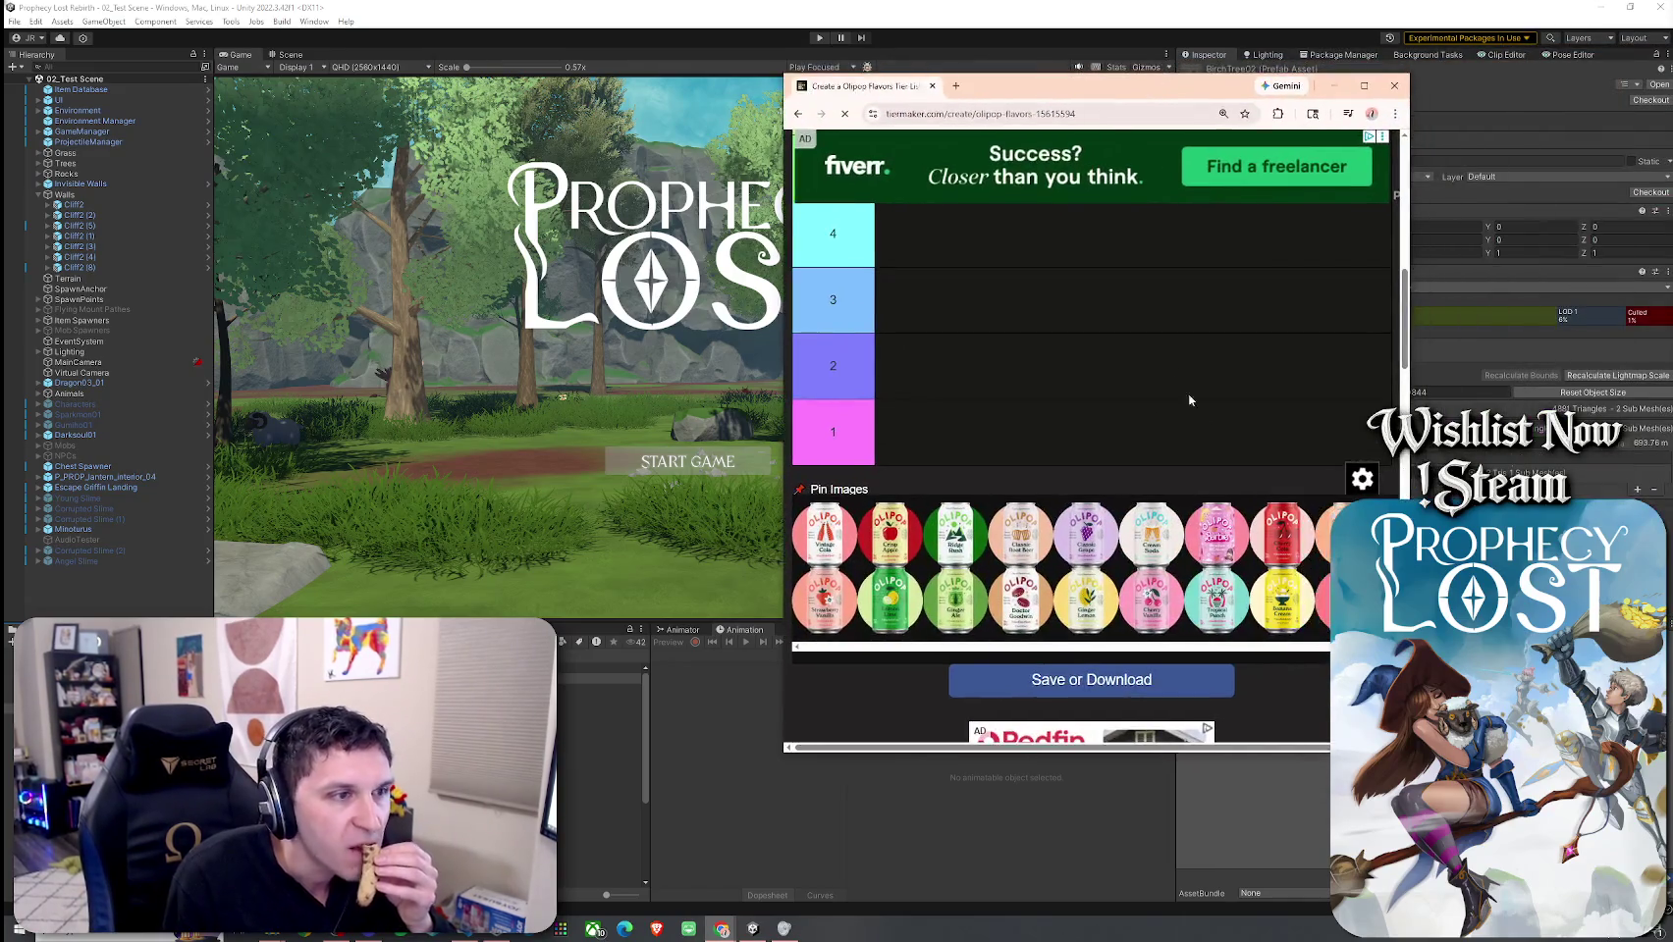
drag(1223, 533, 913, 382)
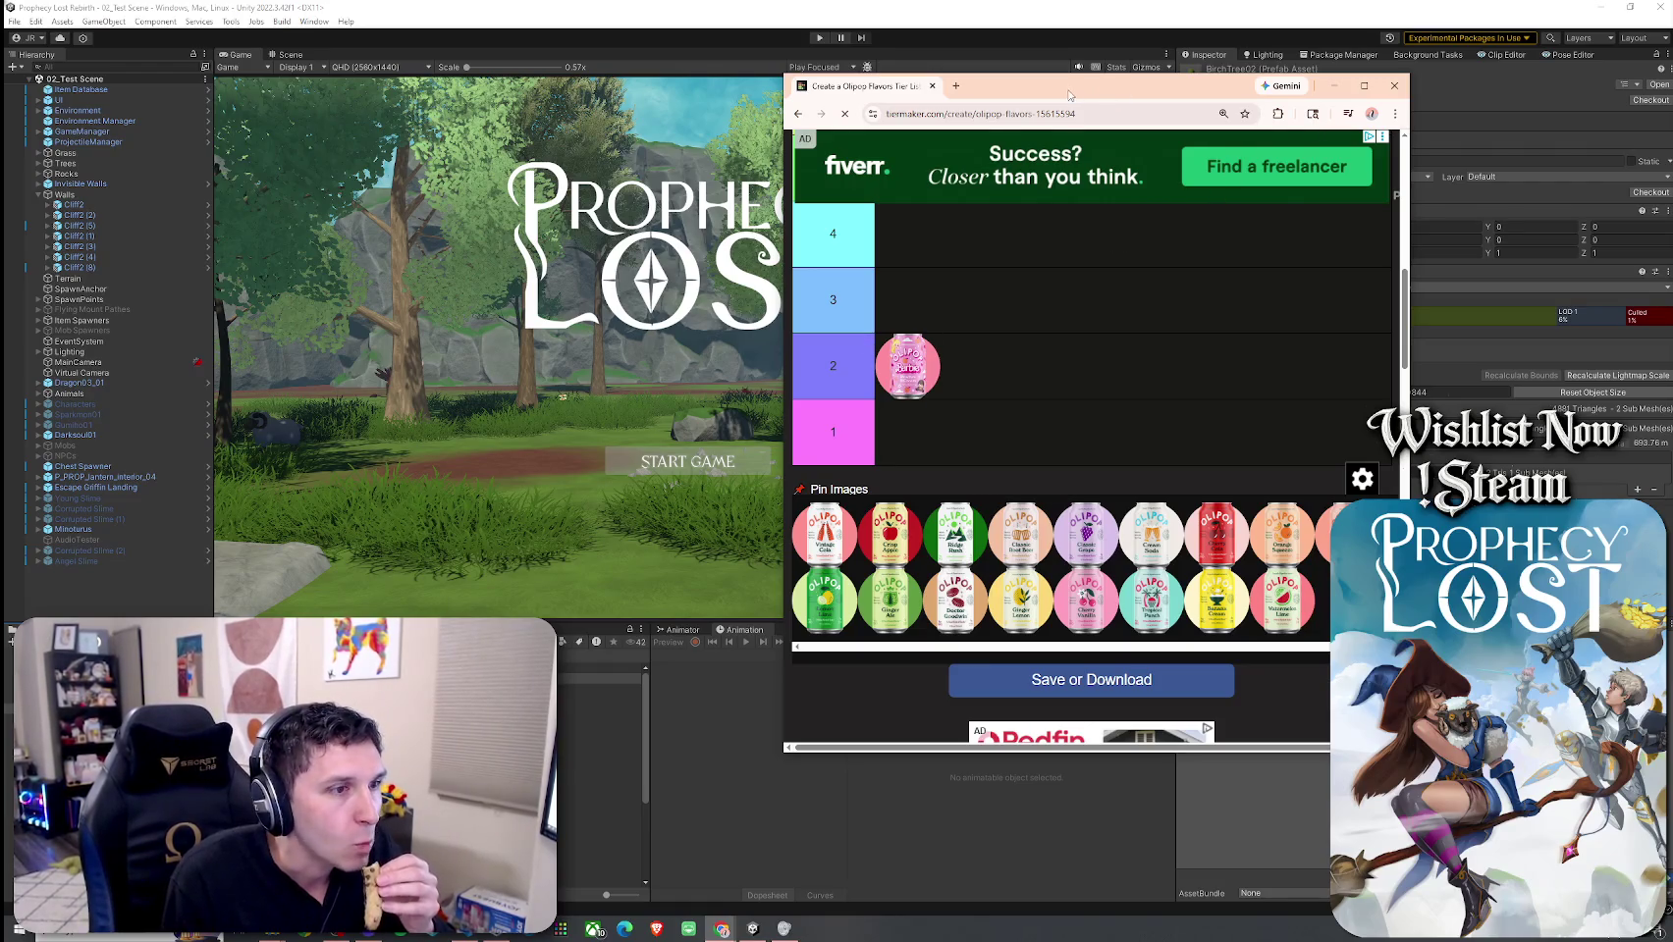
drag(1070, 95, 1672, 143)
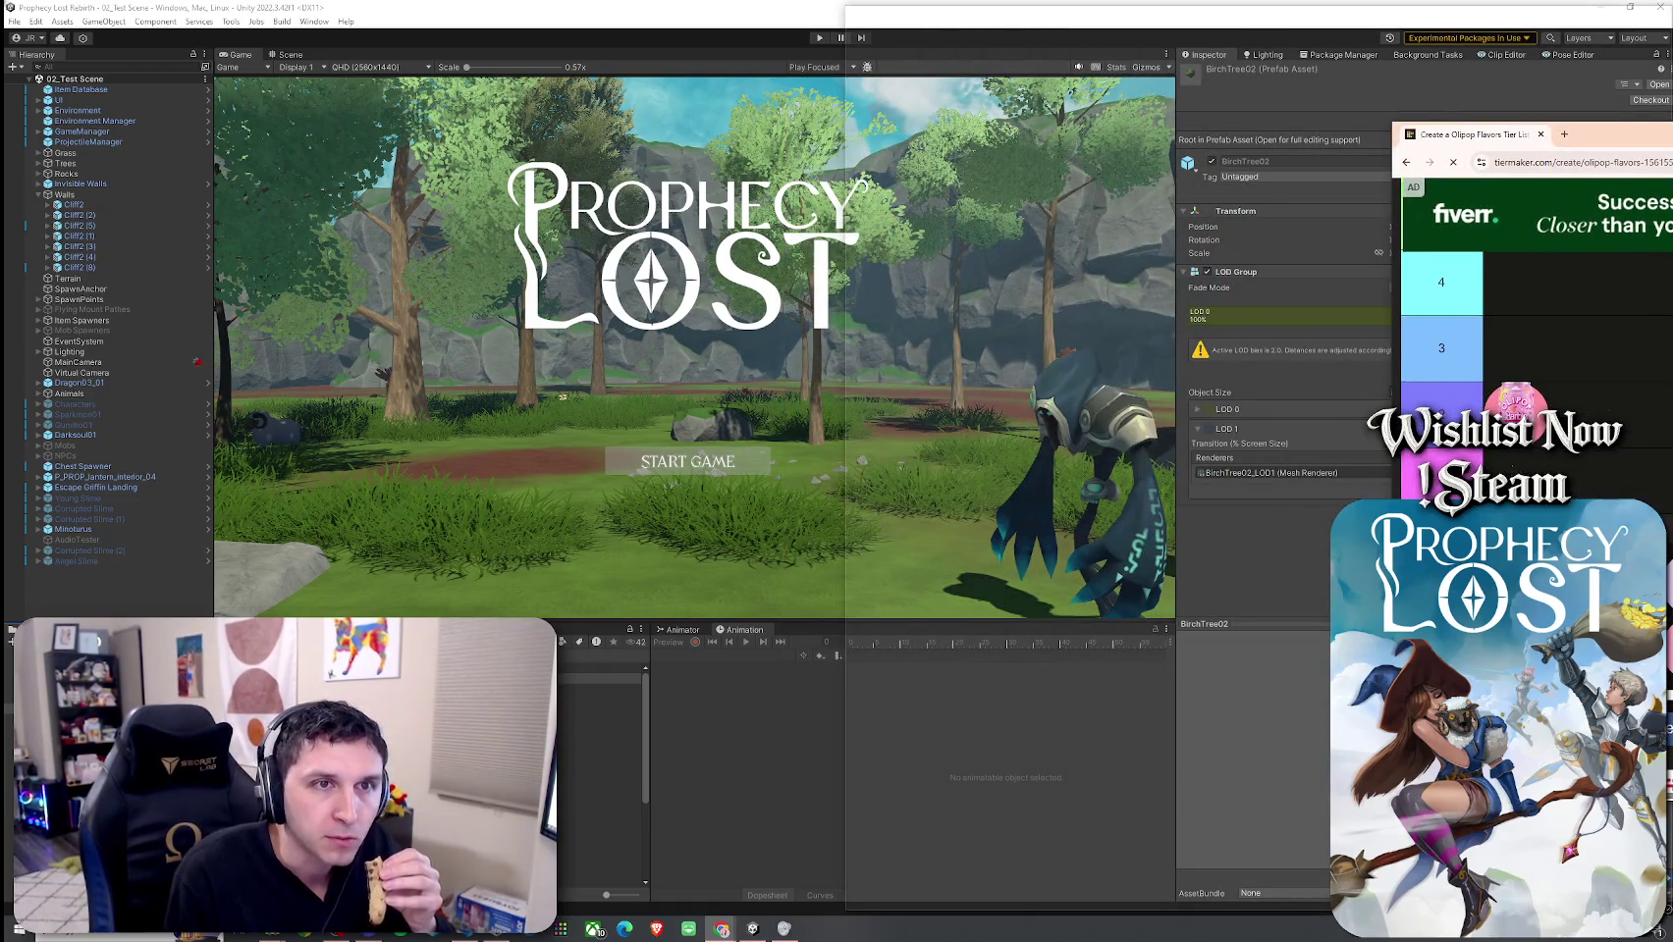
Step: Push the TierMaker window past the right screen edge to uncover the Prophecy Lost game view
drag(1672, 144, 1671, 180)
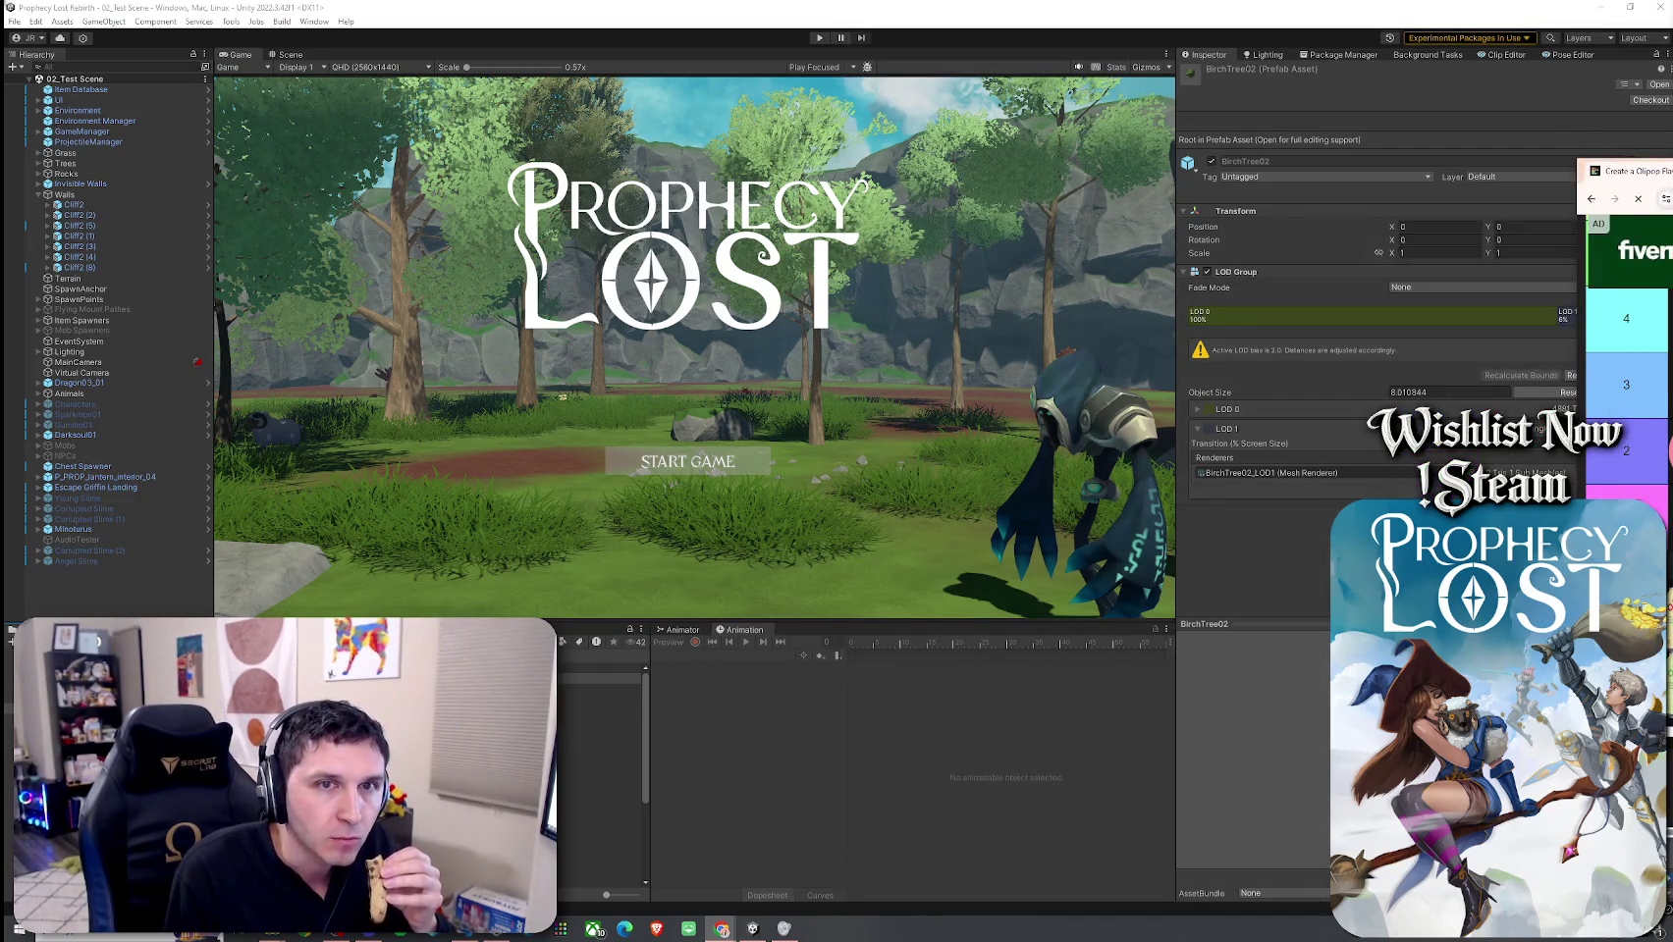
drag(1629, 171, 1672, 171)
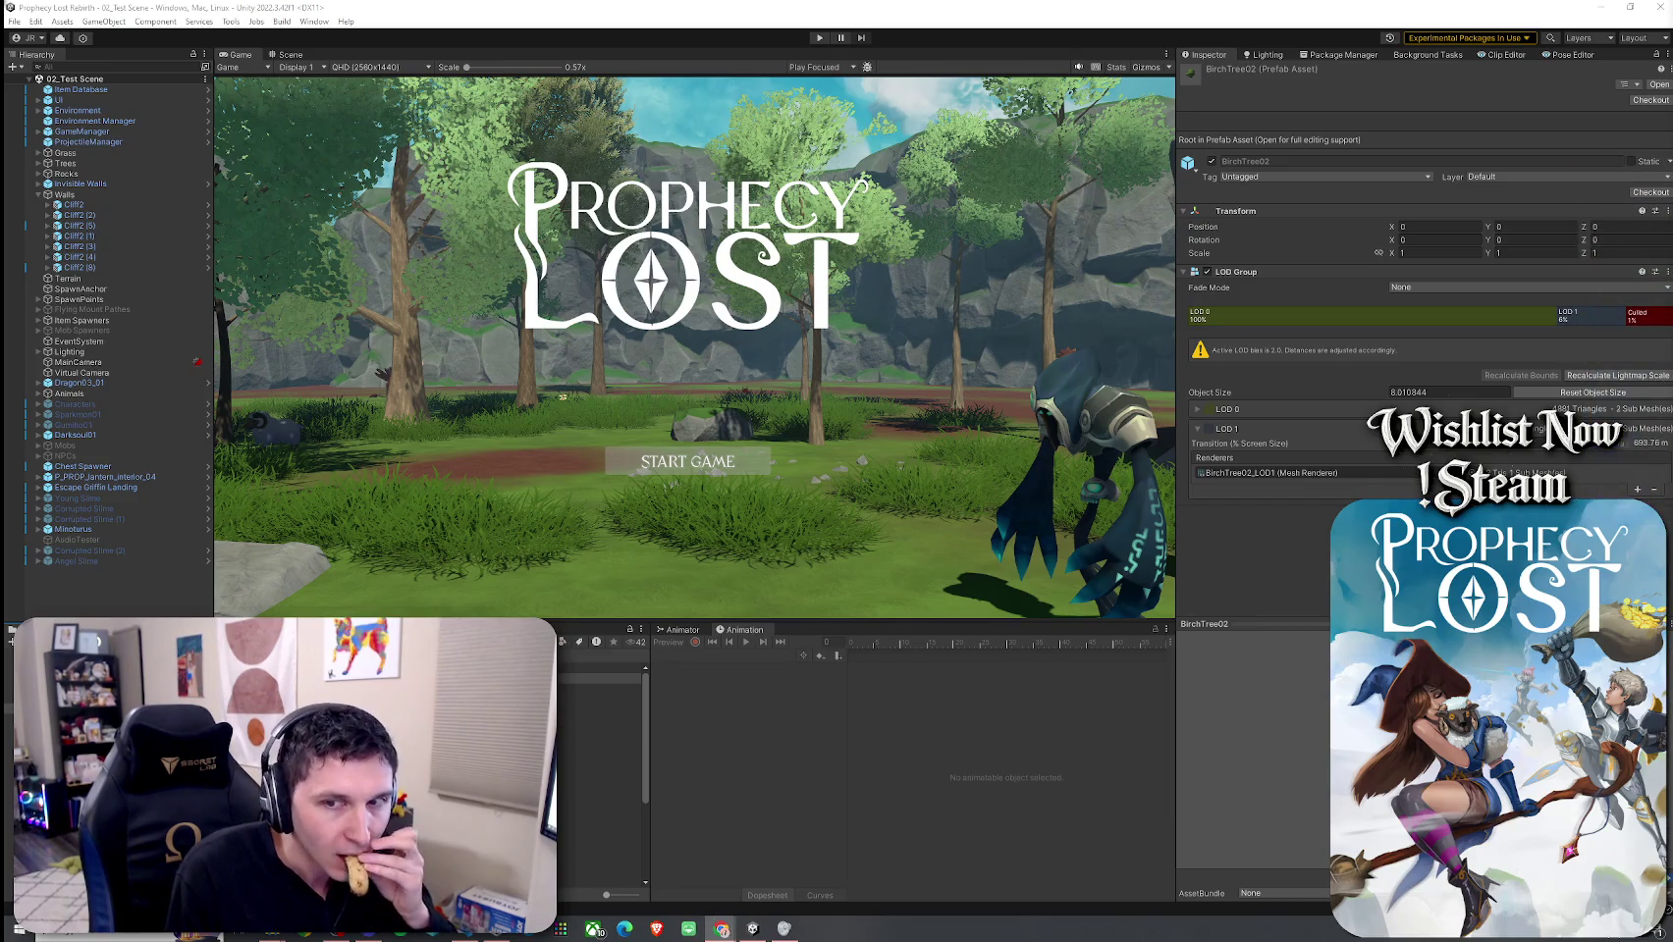
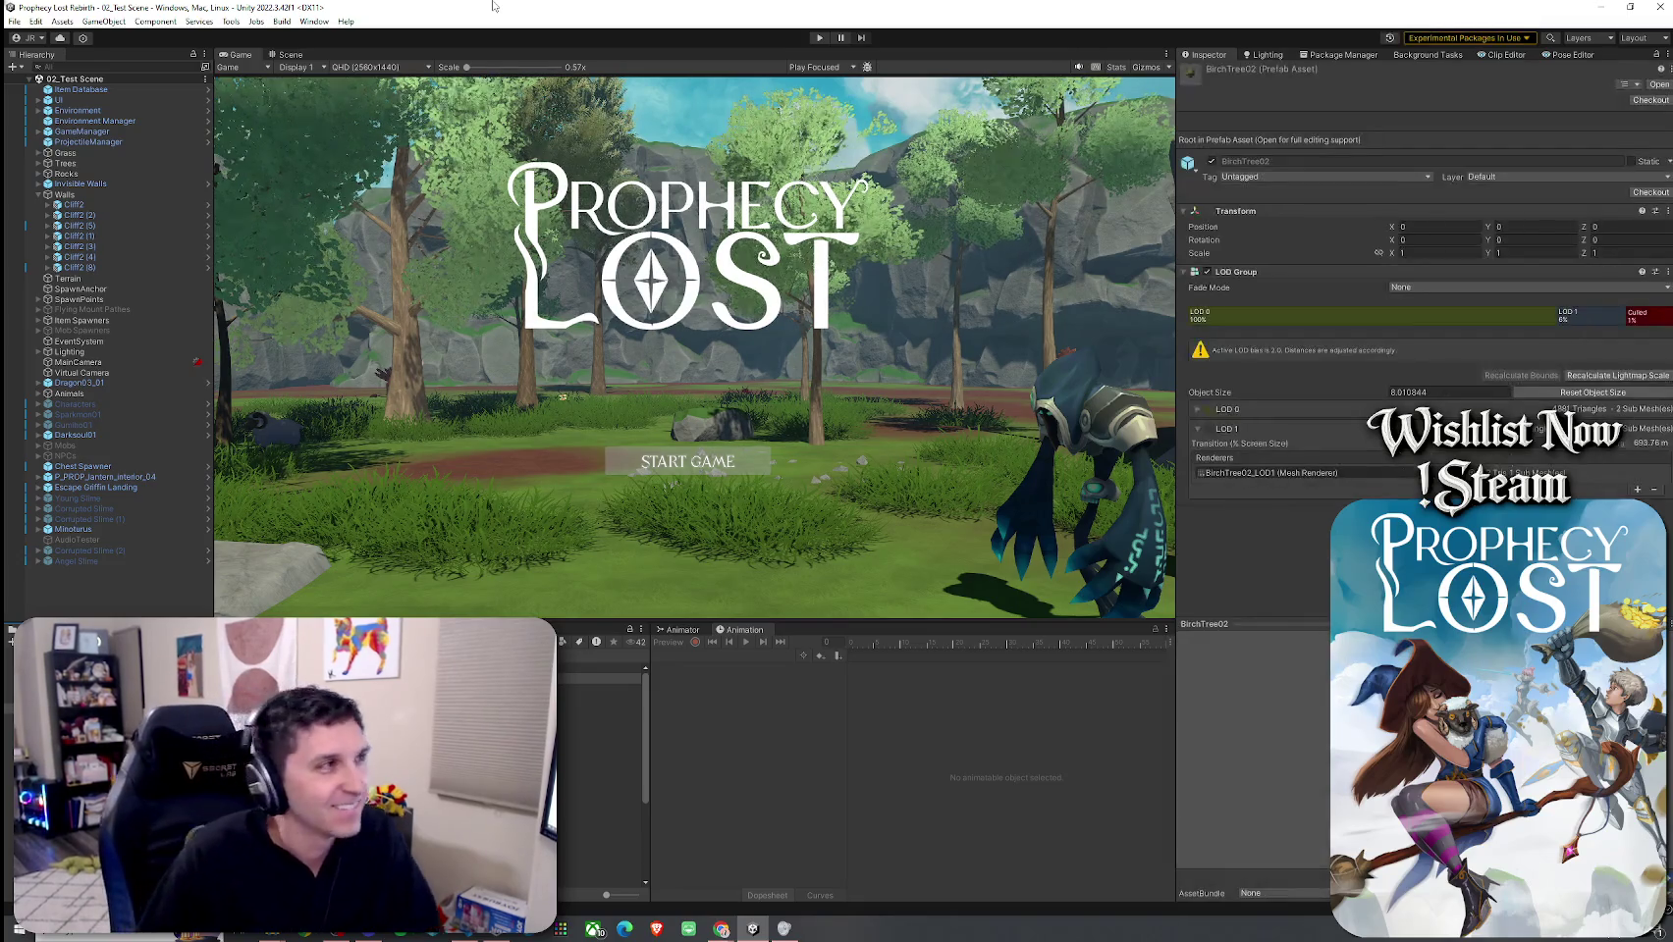
Step: Save the test scene and enter Play mode to bring up the Prophecy Lost title screen
click(13, 21)
click(40, 84)
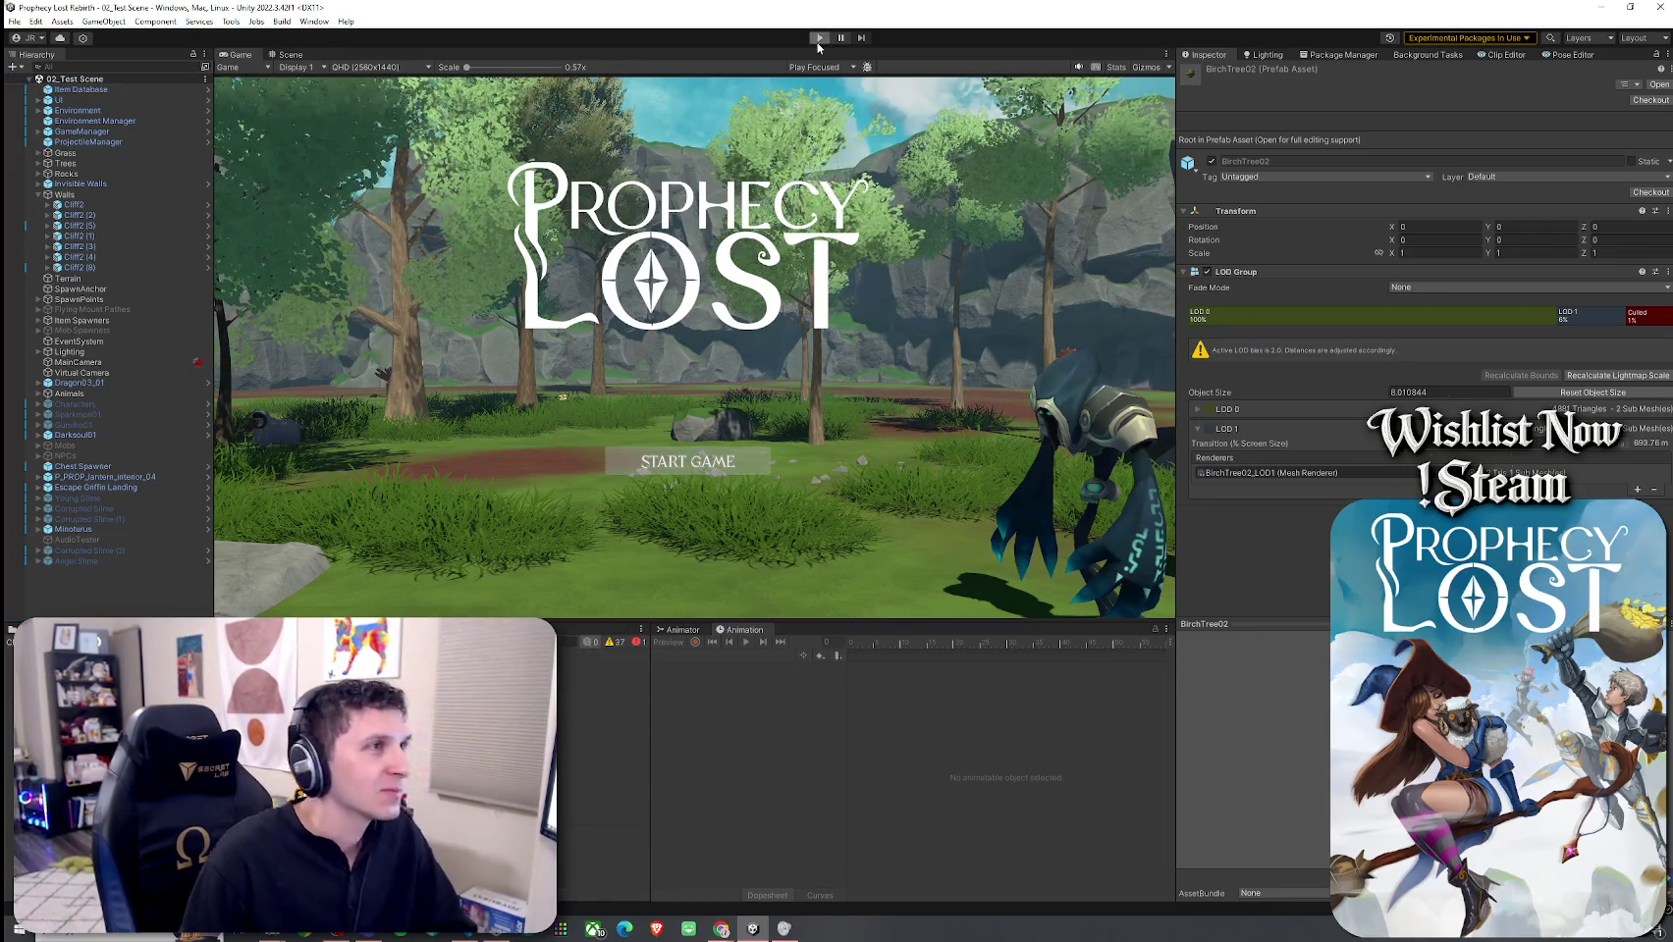
key(ctrl+p)
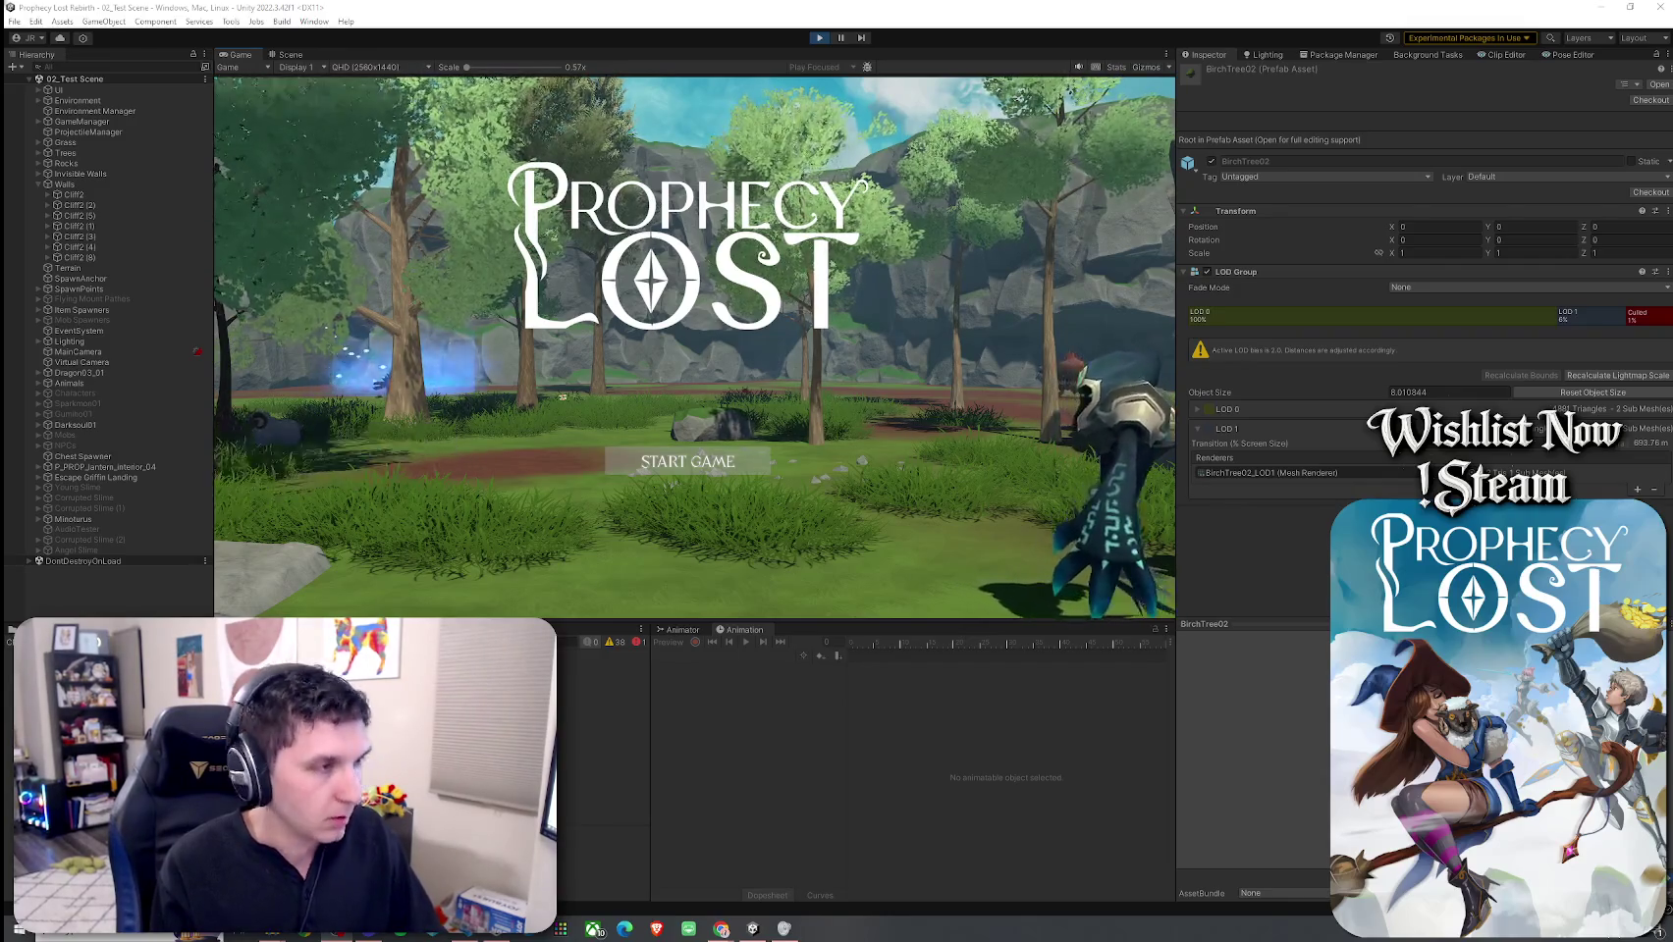
Step: Start the game and run the player past the rock and tree to the enemy by the cliff
click(732, 462)
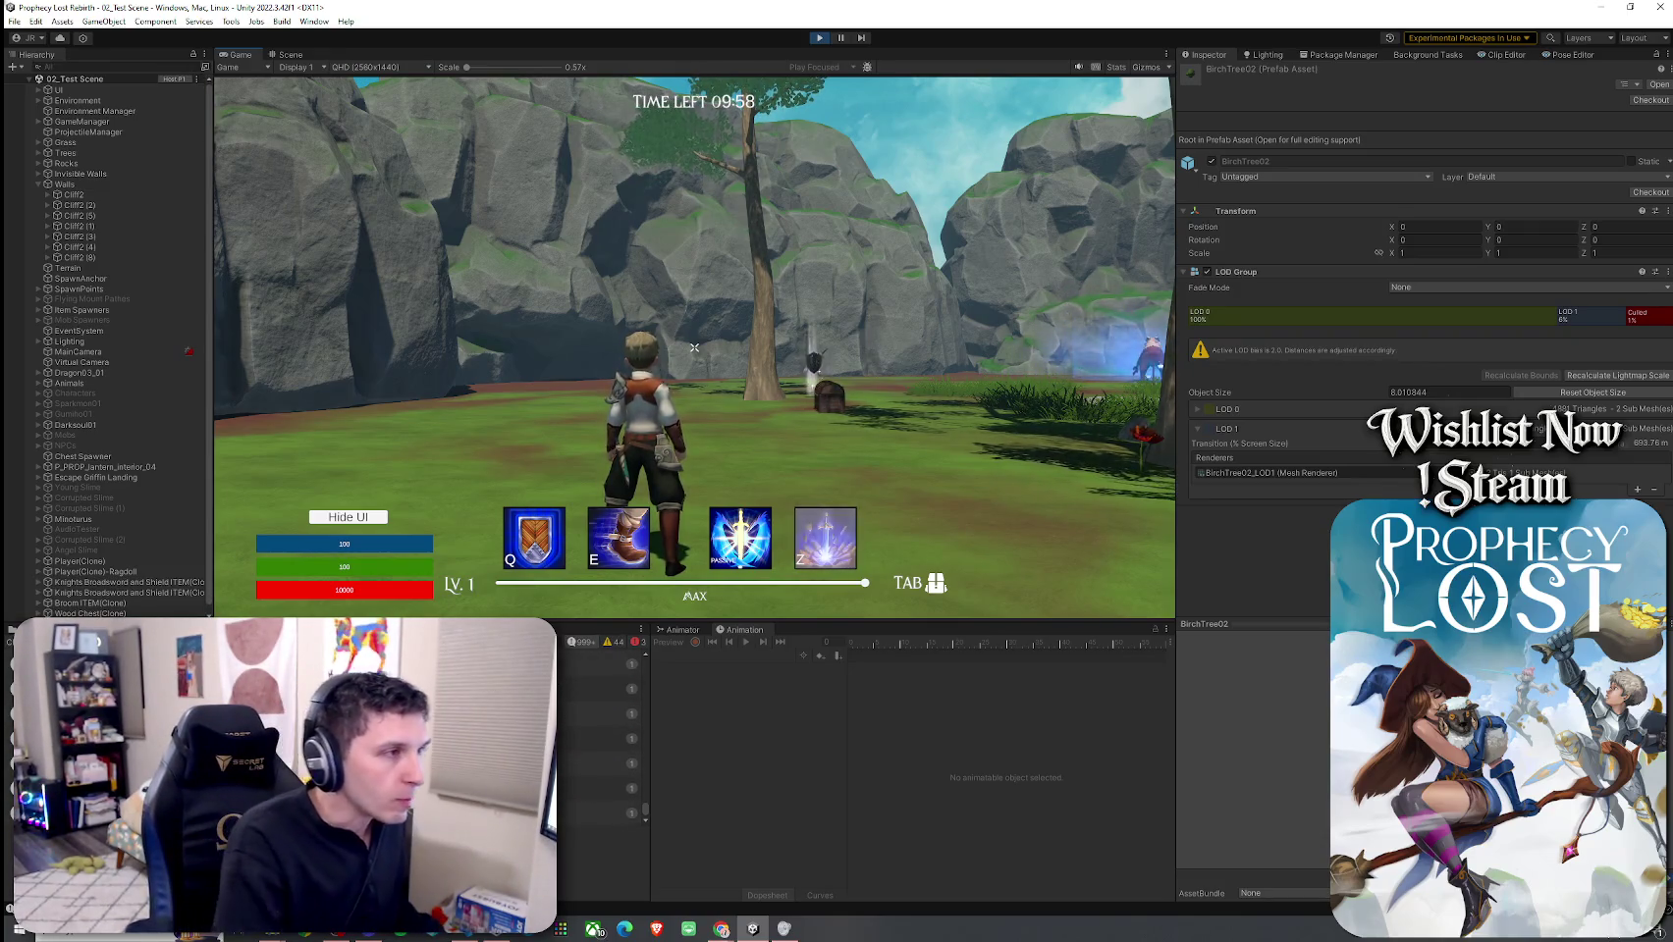
key(w)
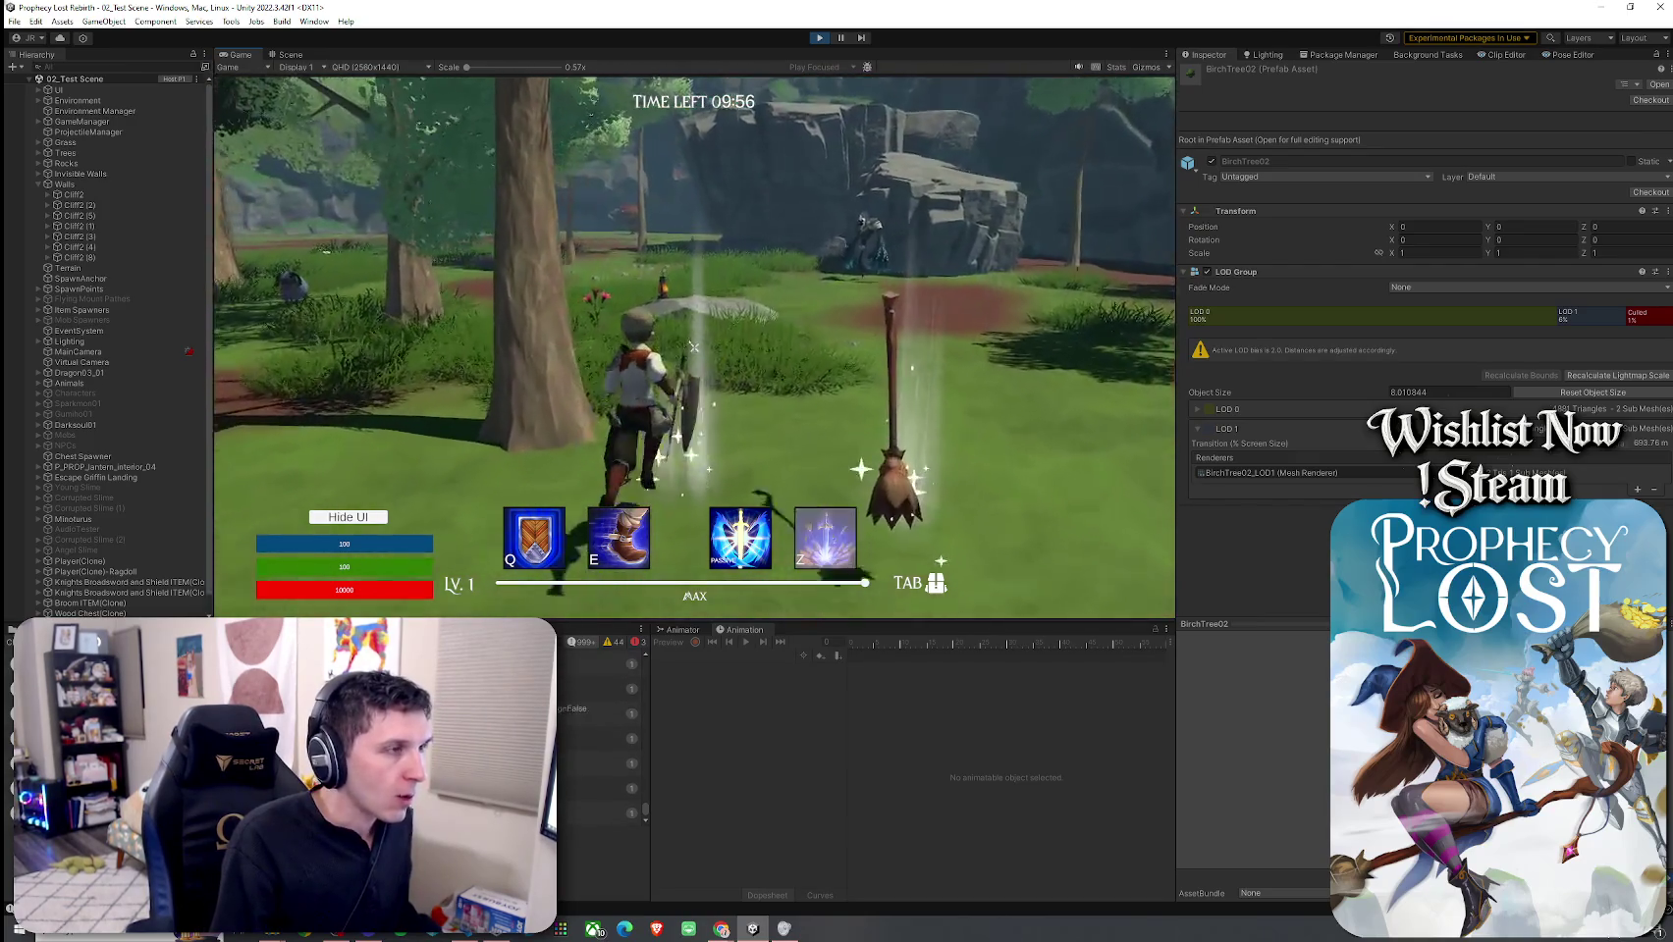
key(w)
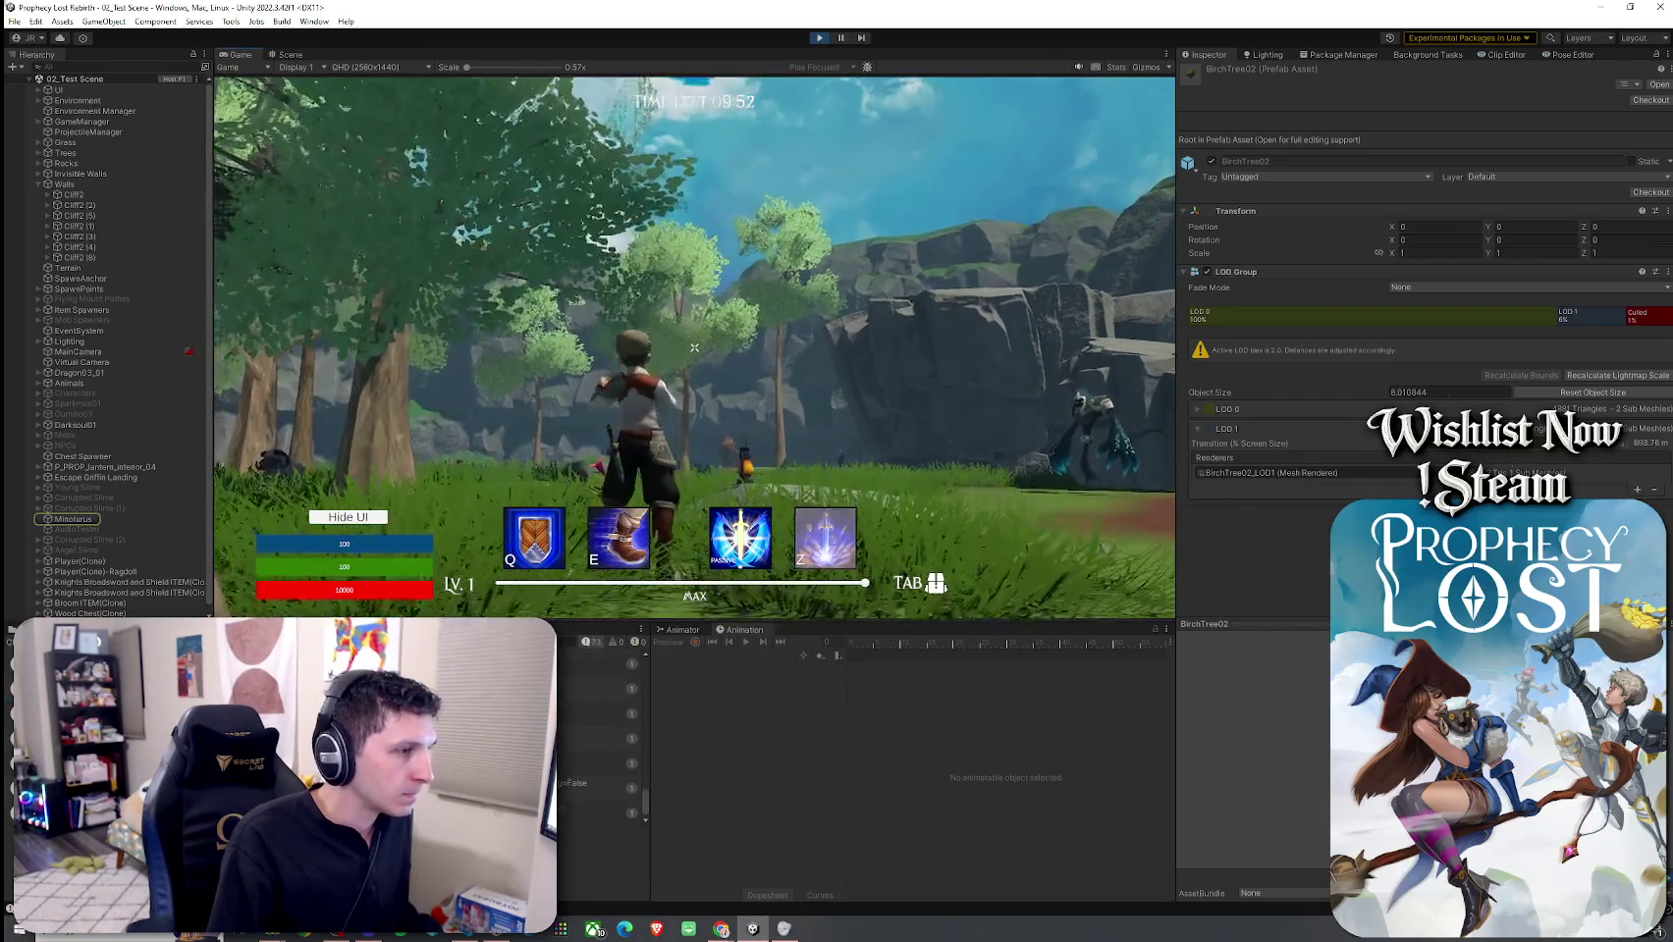
key(w)
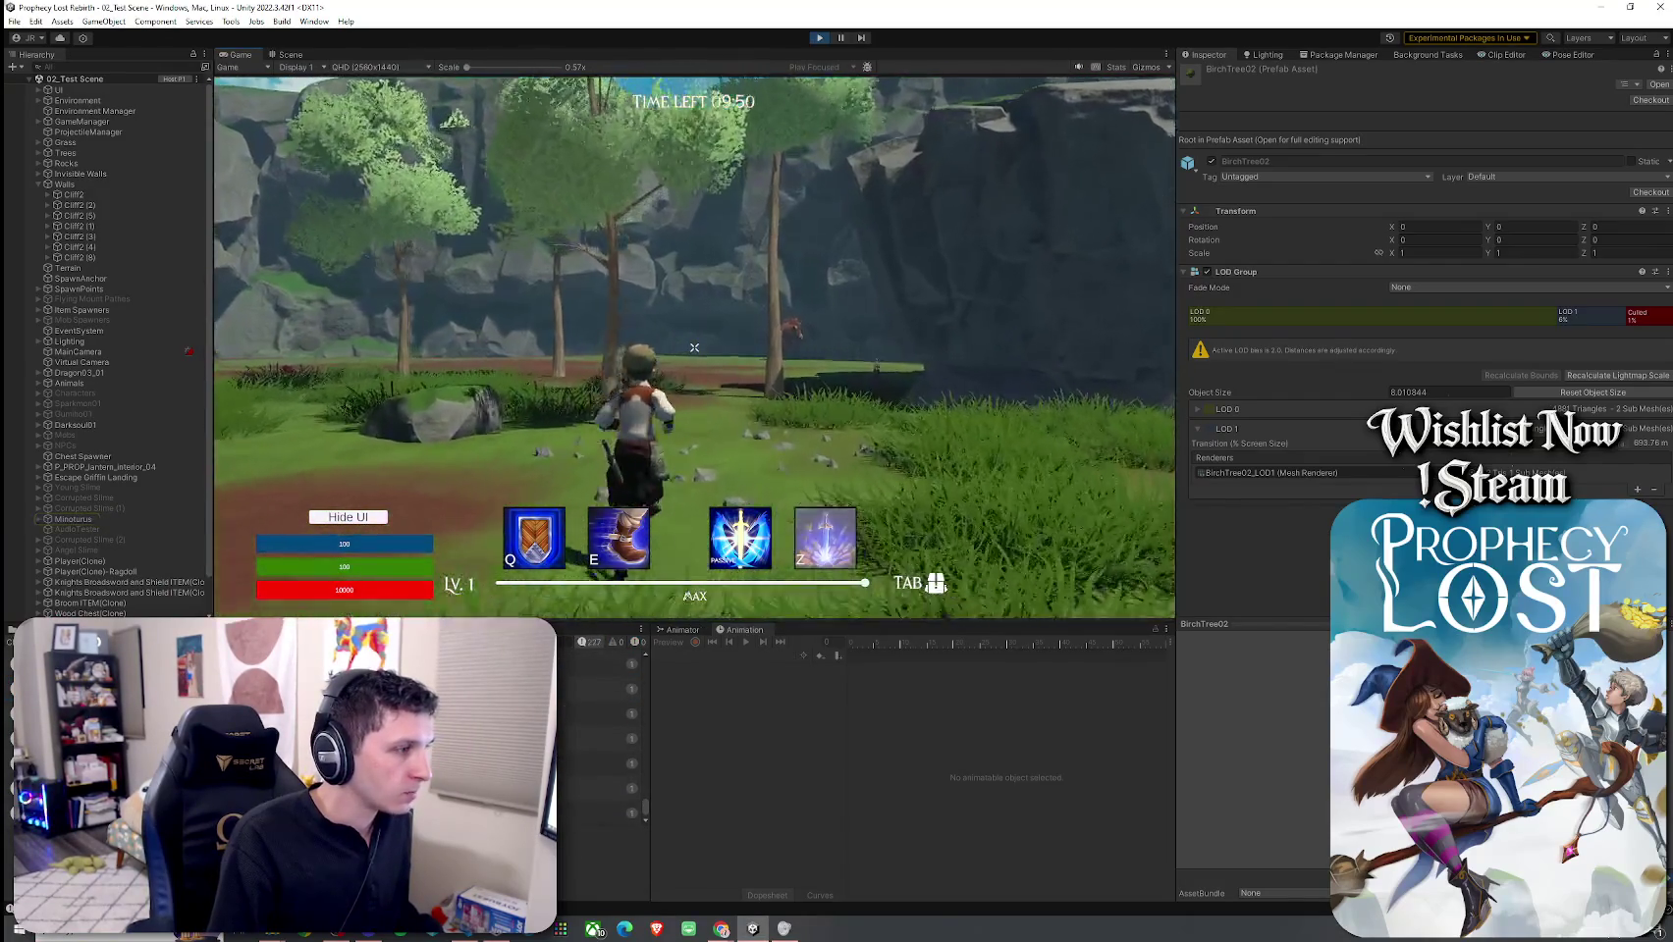
key(w)
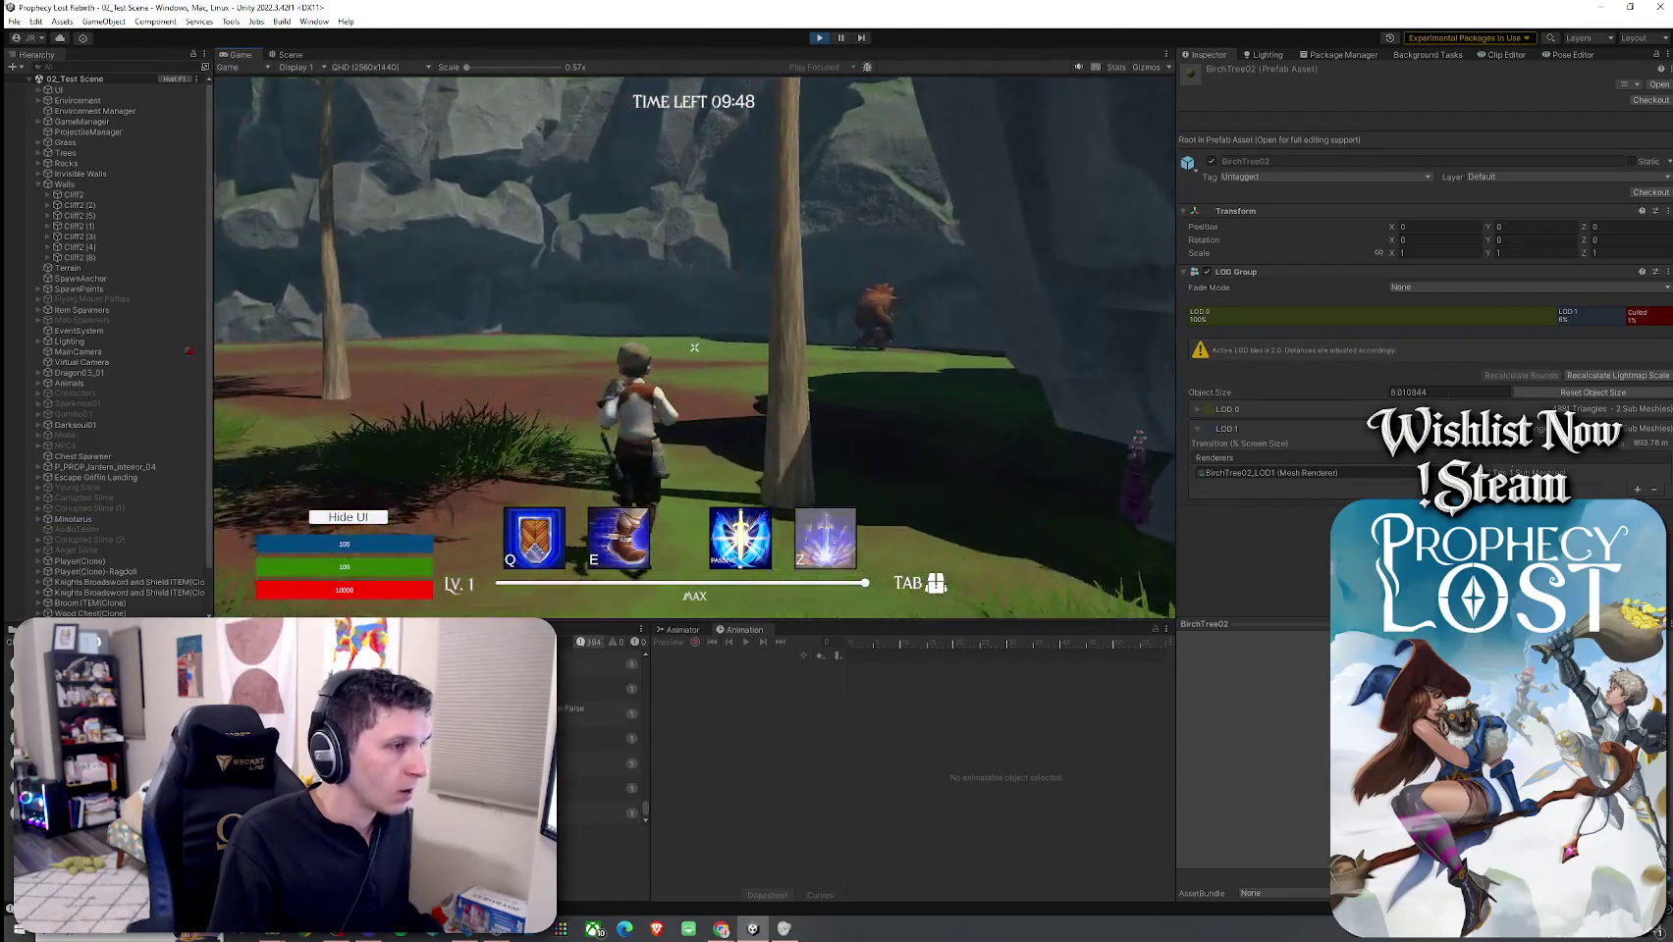
key(w)
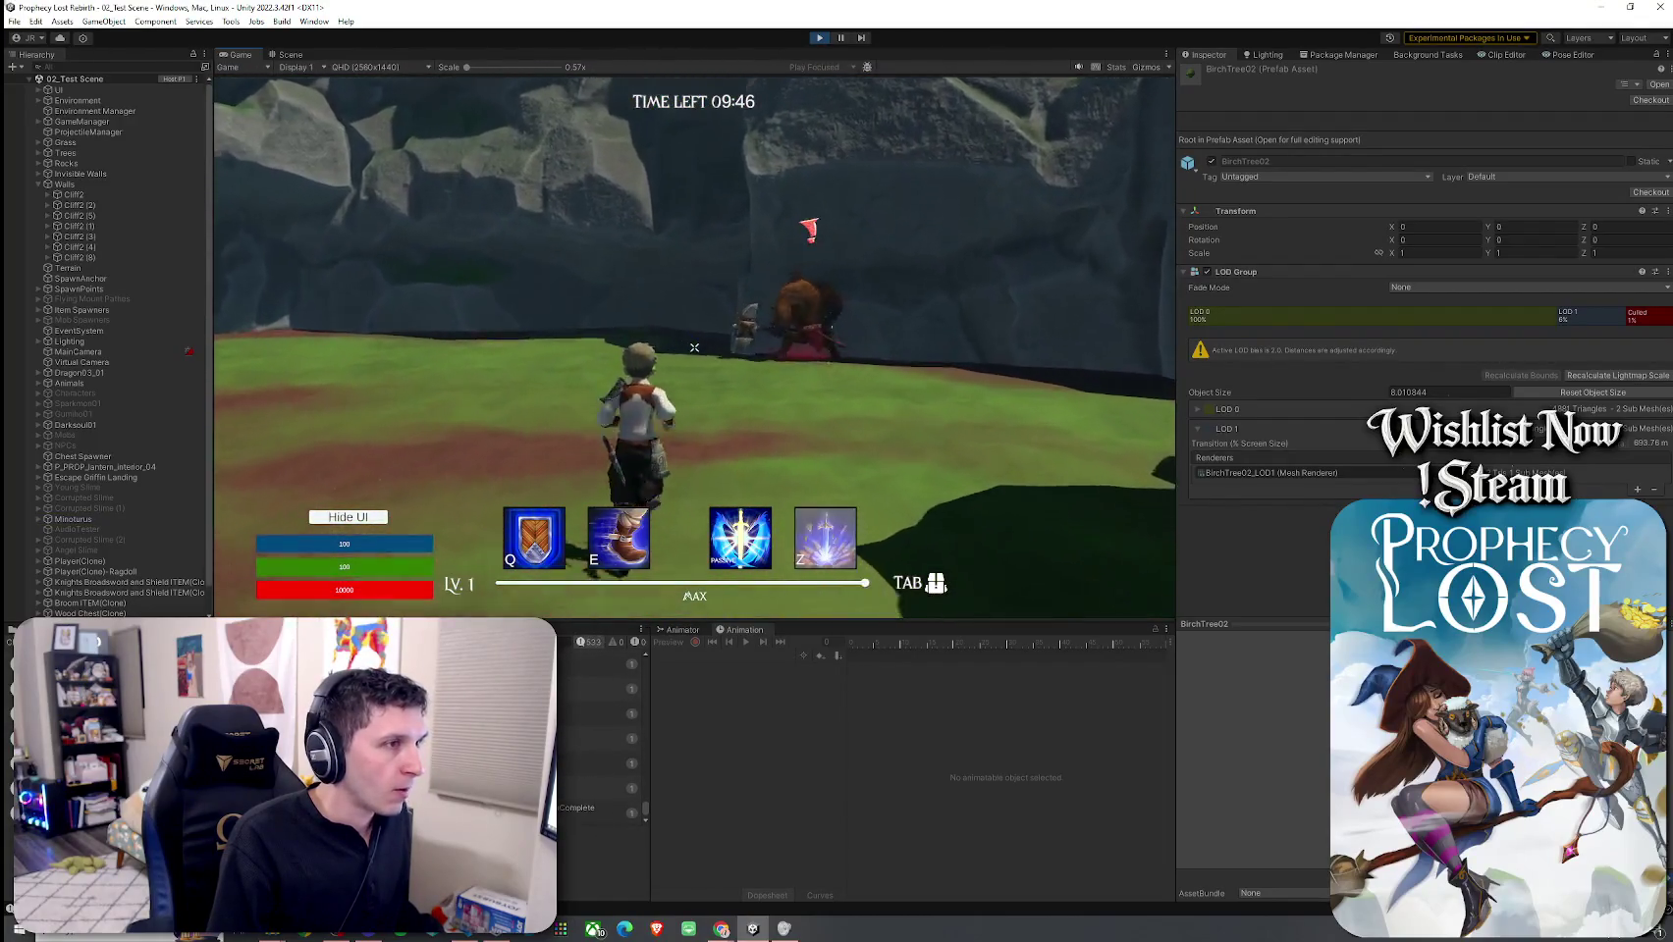
key(w)
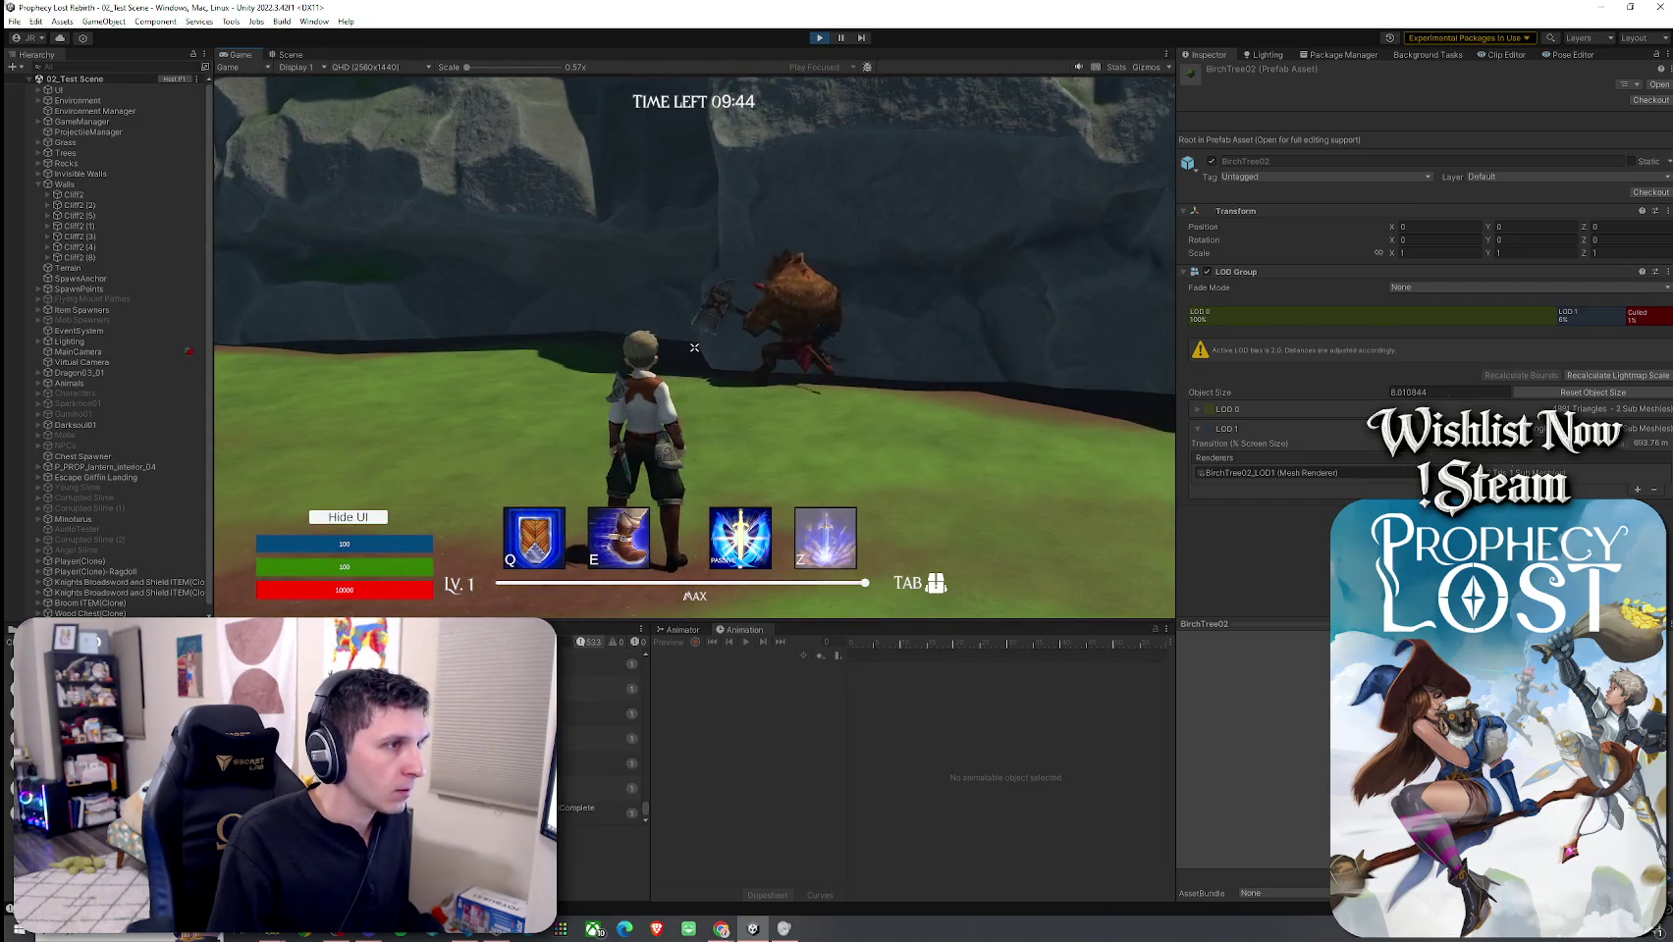
Step: Enlarge the Console to show more MobAI log lines and launch Snipping Tool for a capture
drag(628, 622, 628, 181)
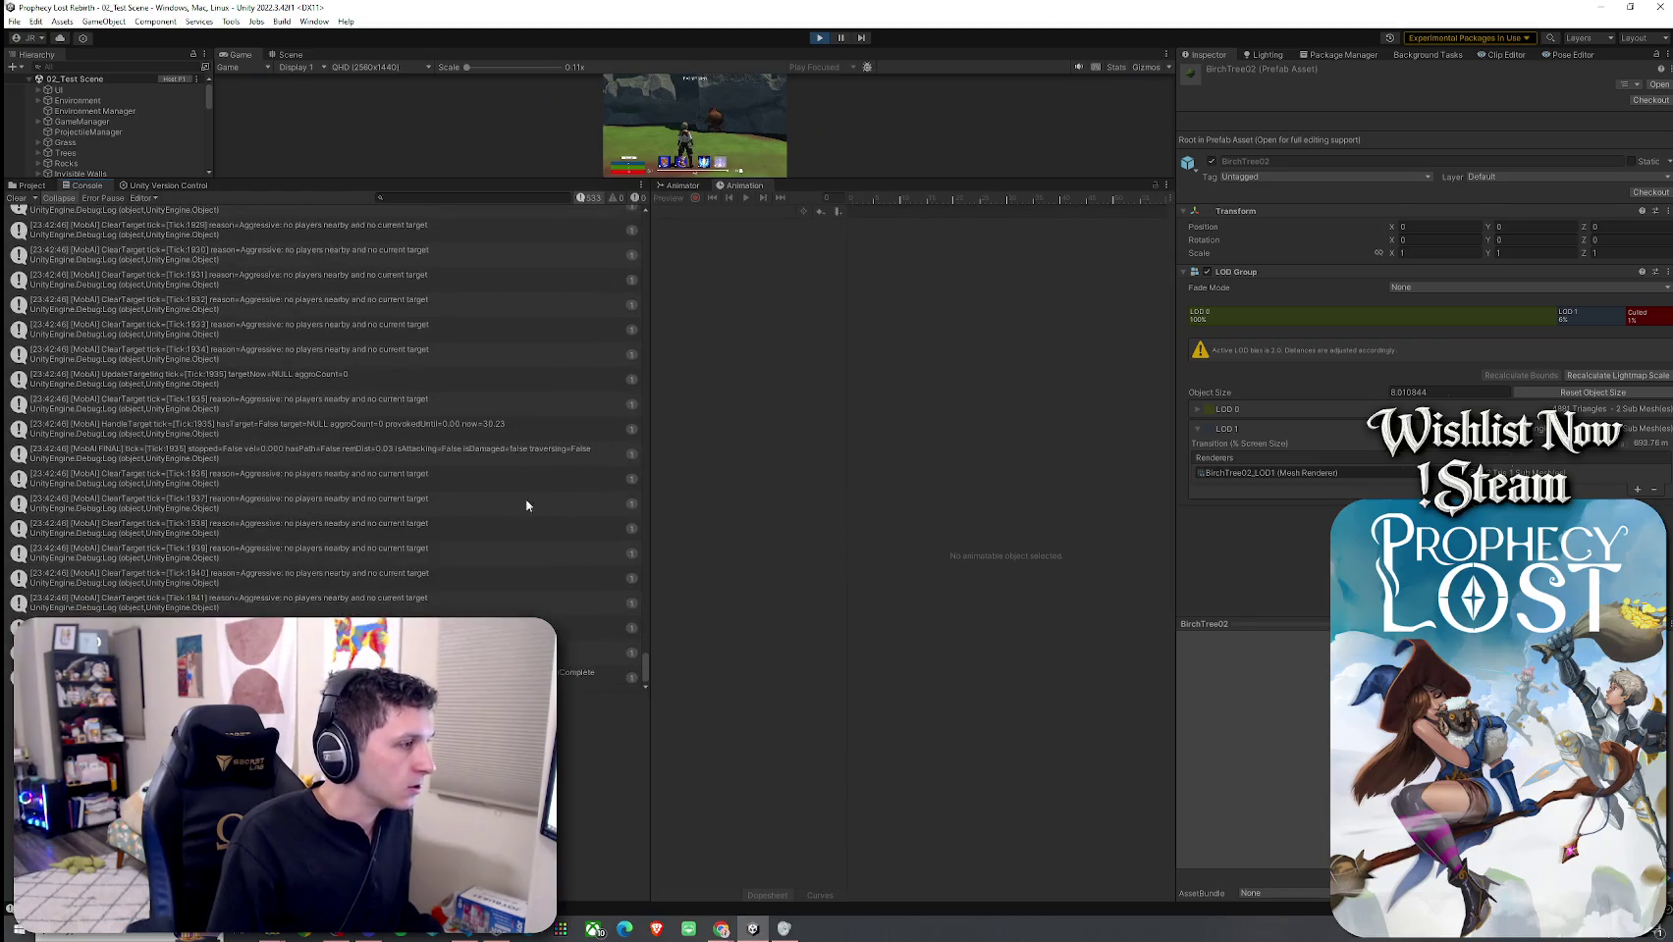
key(super)
text(snip)
key(Return)
click(30, 157)
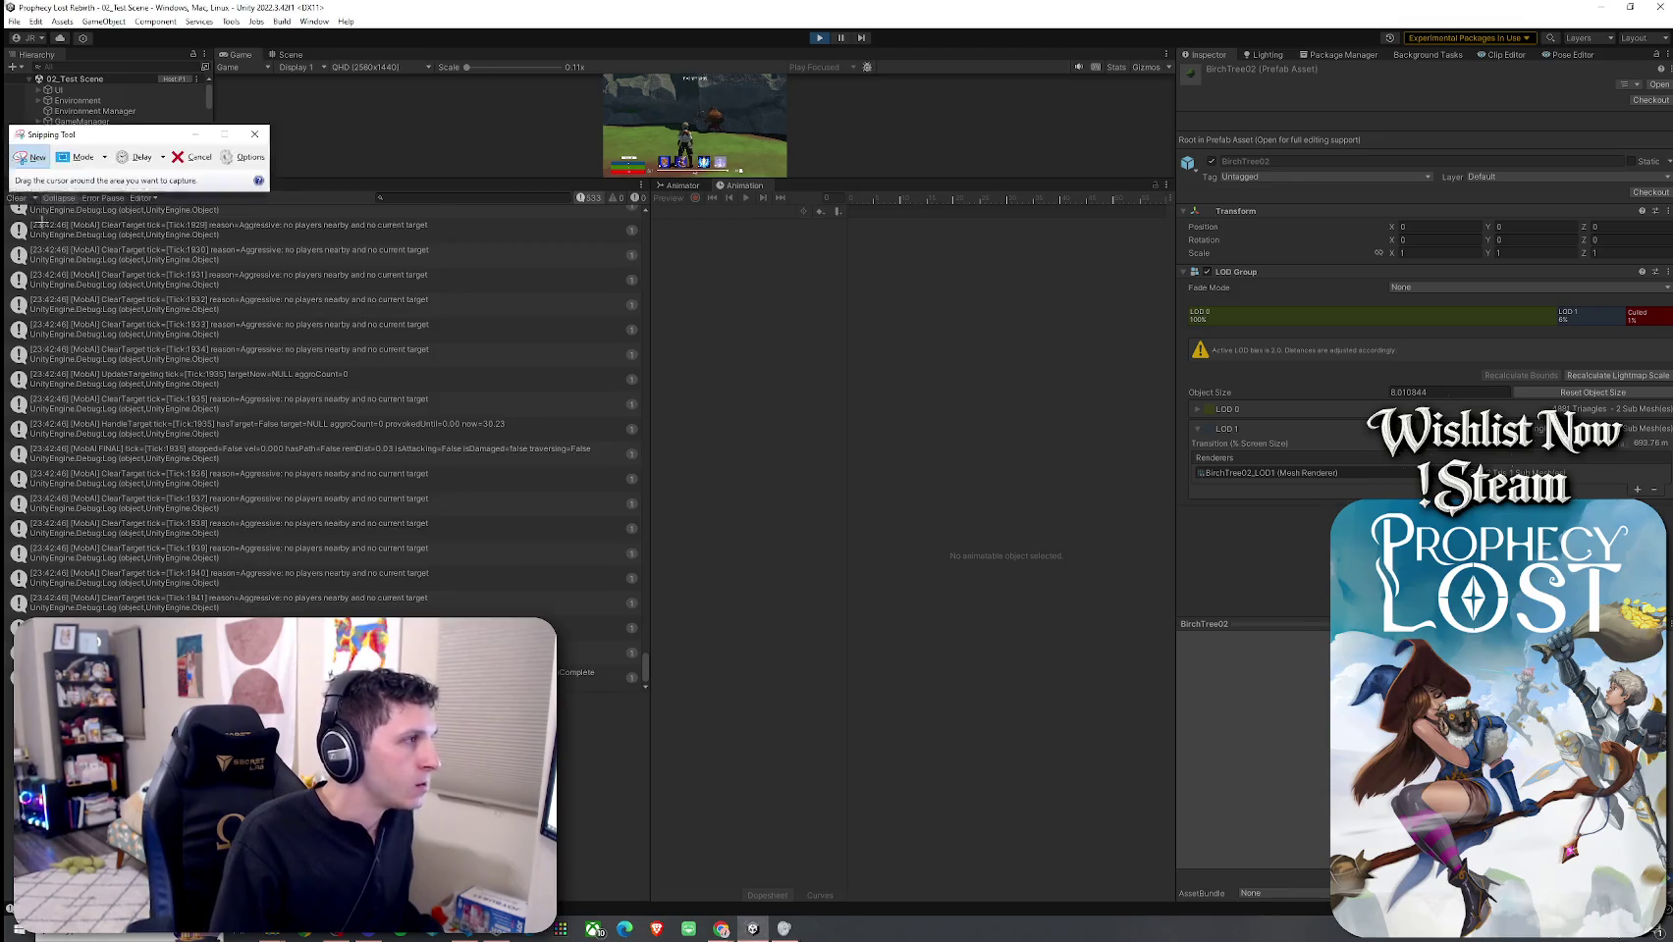
Step: Capture the MobAI console log region, copy it, and close Snipping Tool without saving
mouse_move(8, 201)
mouse_down()
mouse_move(481, 615)
mouse_move(648, 689)
mouse_up()
click(40, 107)
click(69, 126)
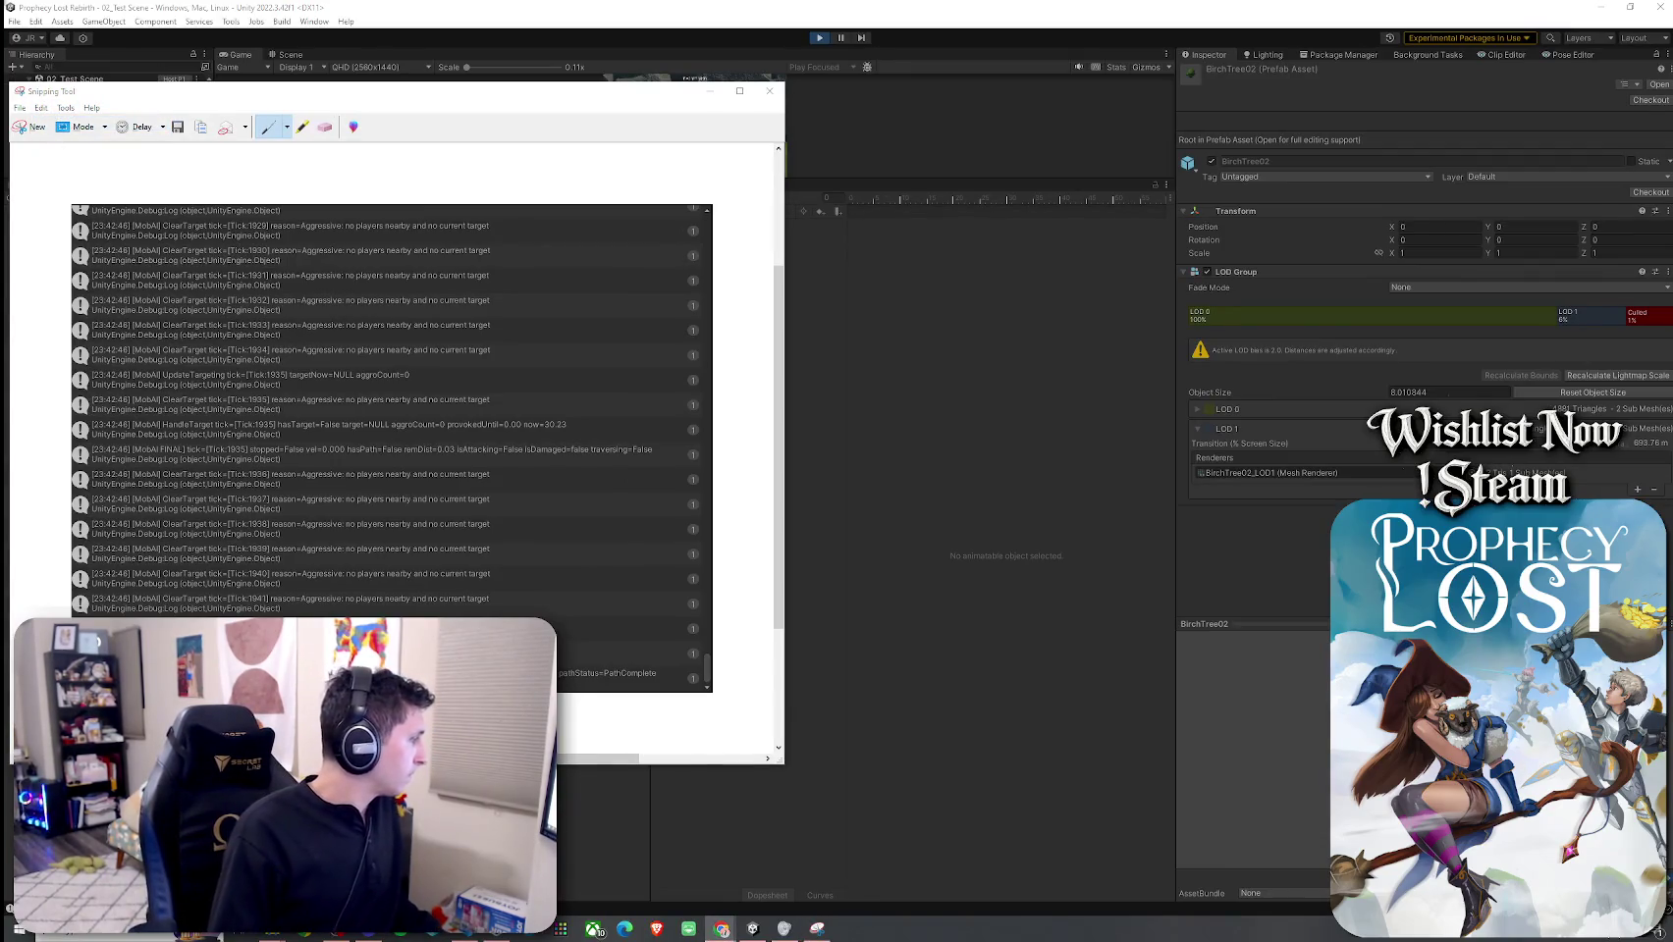
click(768, 90)
click(469, 446)
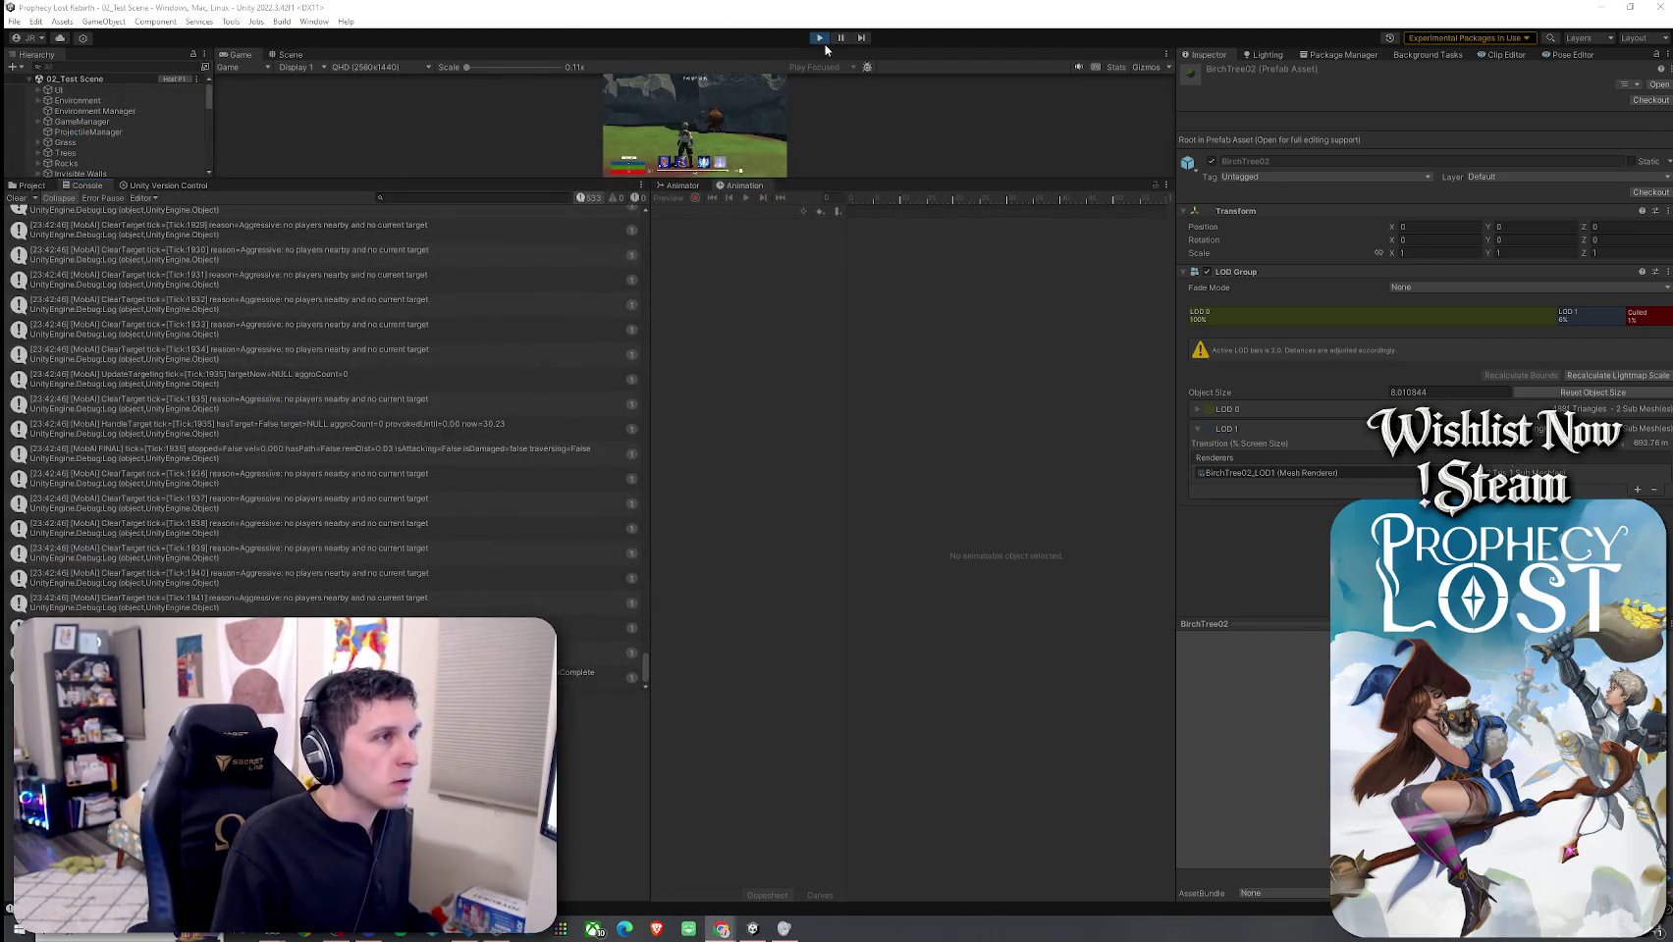
Step: Enlarge the Game view and walk the player up to the minotaur, then away toward the trees
mouse_move(822, 181)
mouse_down()
mouse_move(898, 643)
mouse_move(898, 616)
mouse_up()
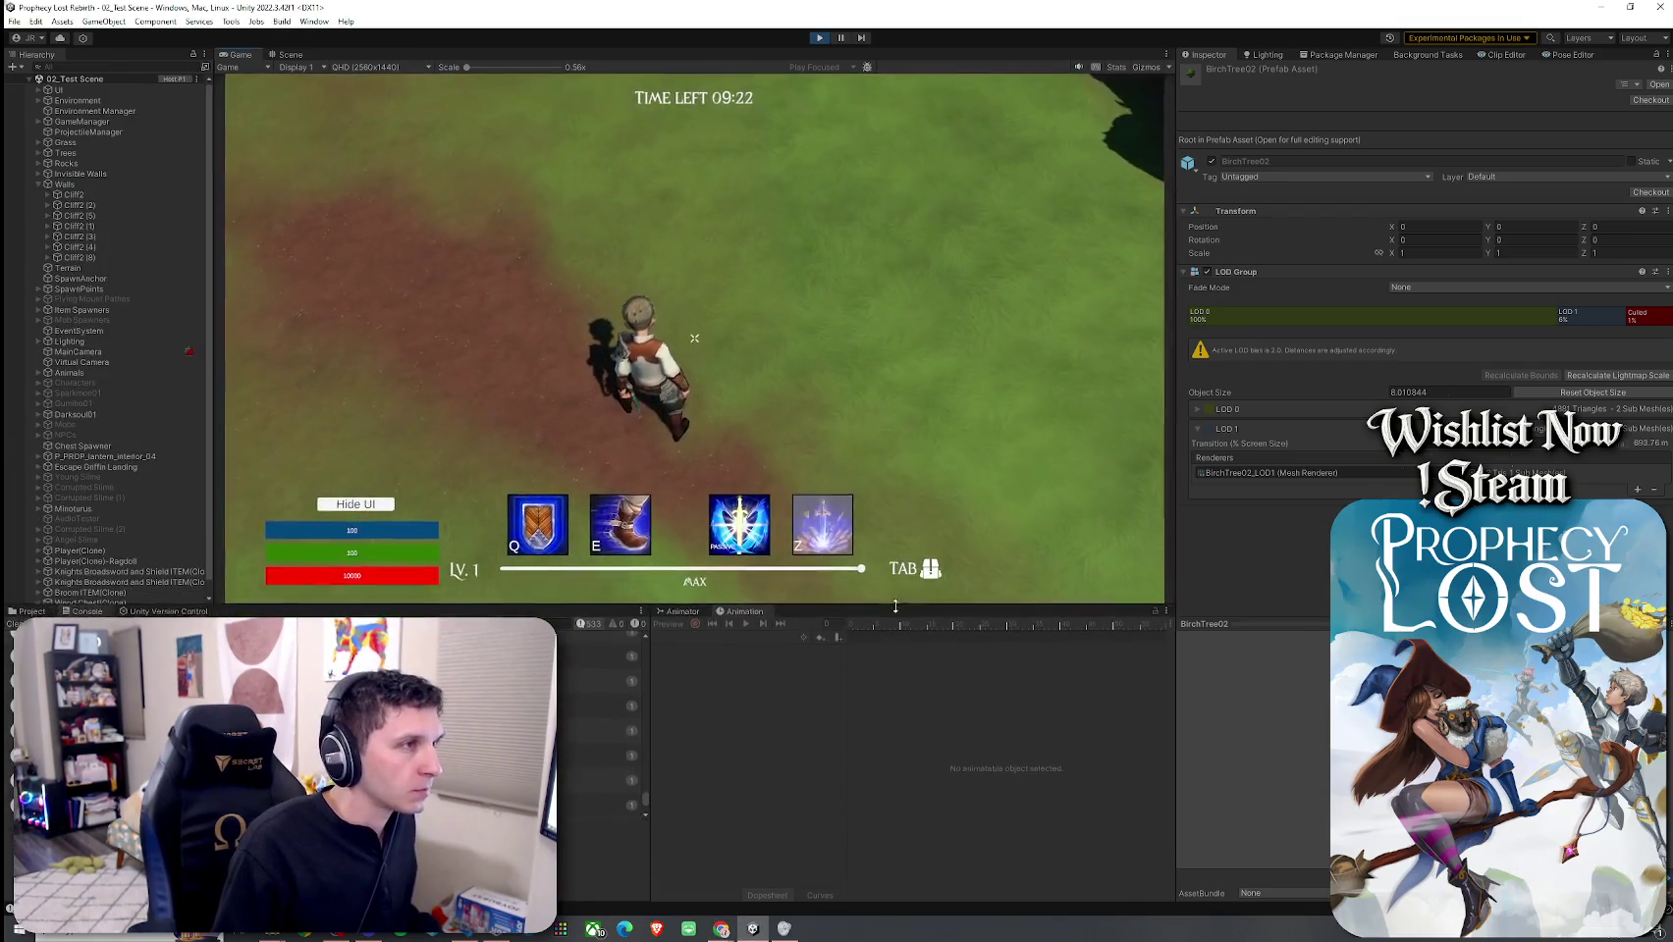
key(w)
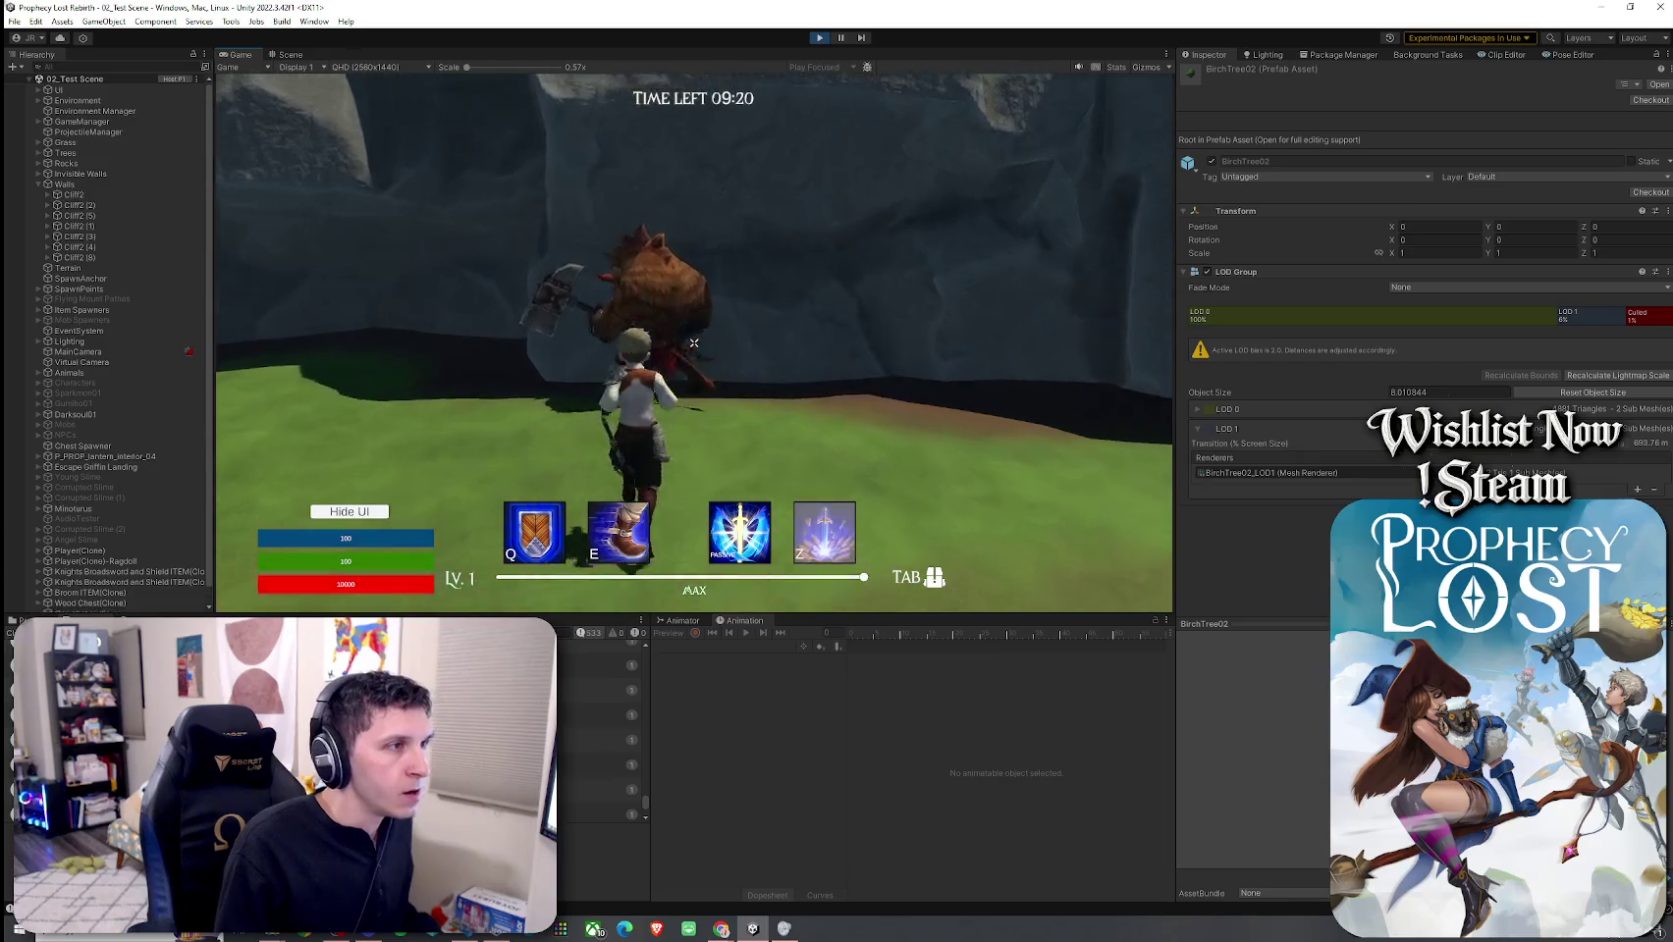
key(w)
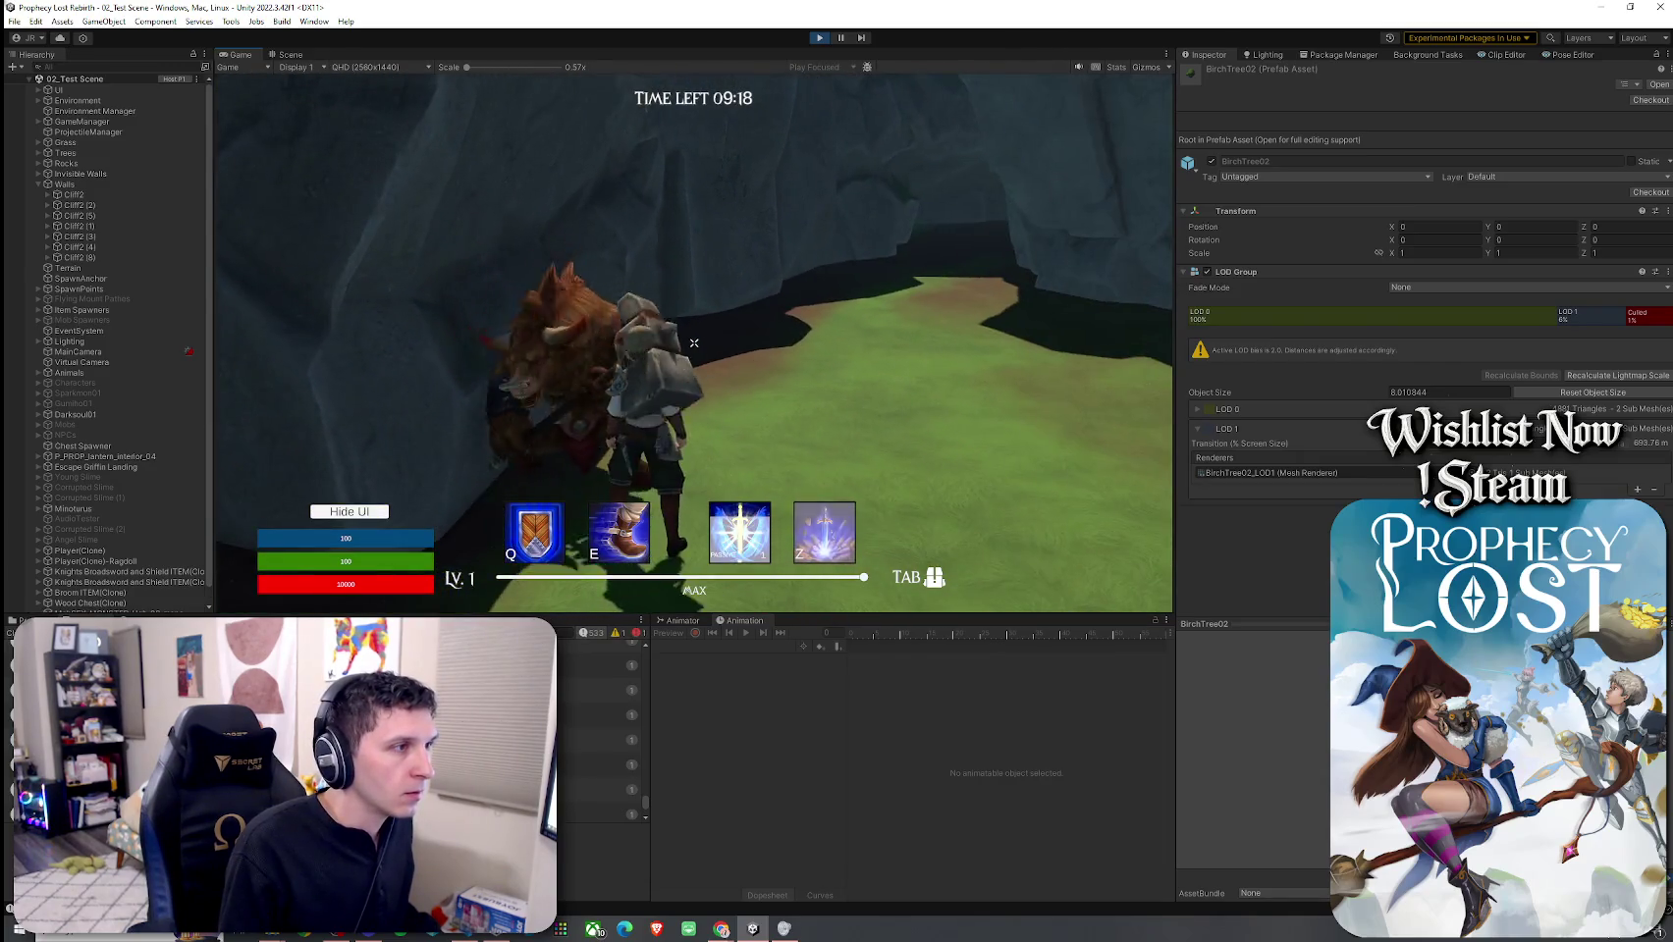
key(w)
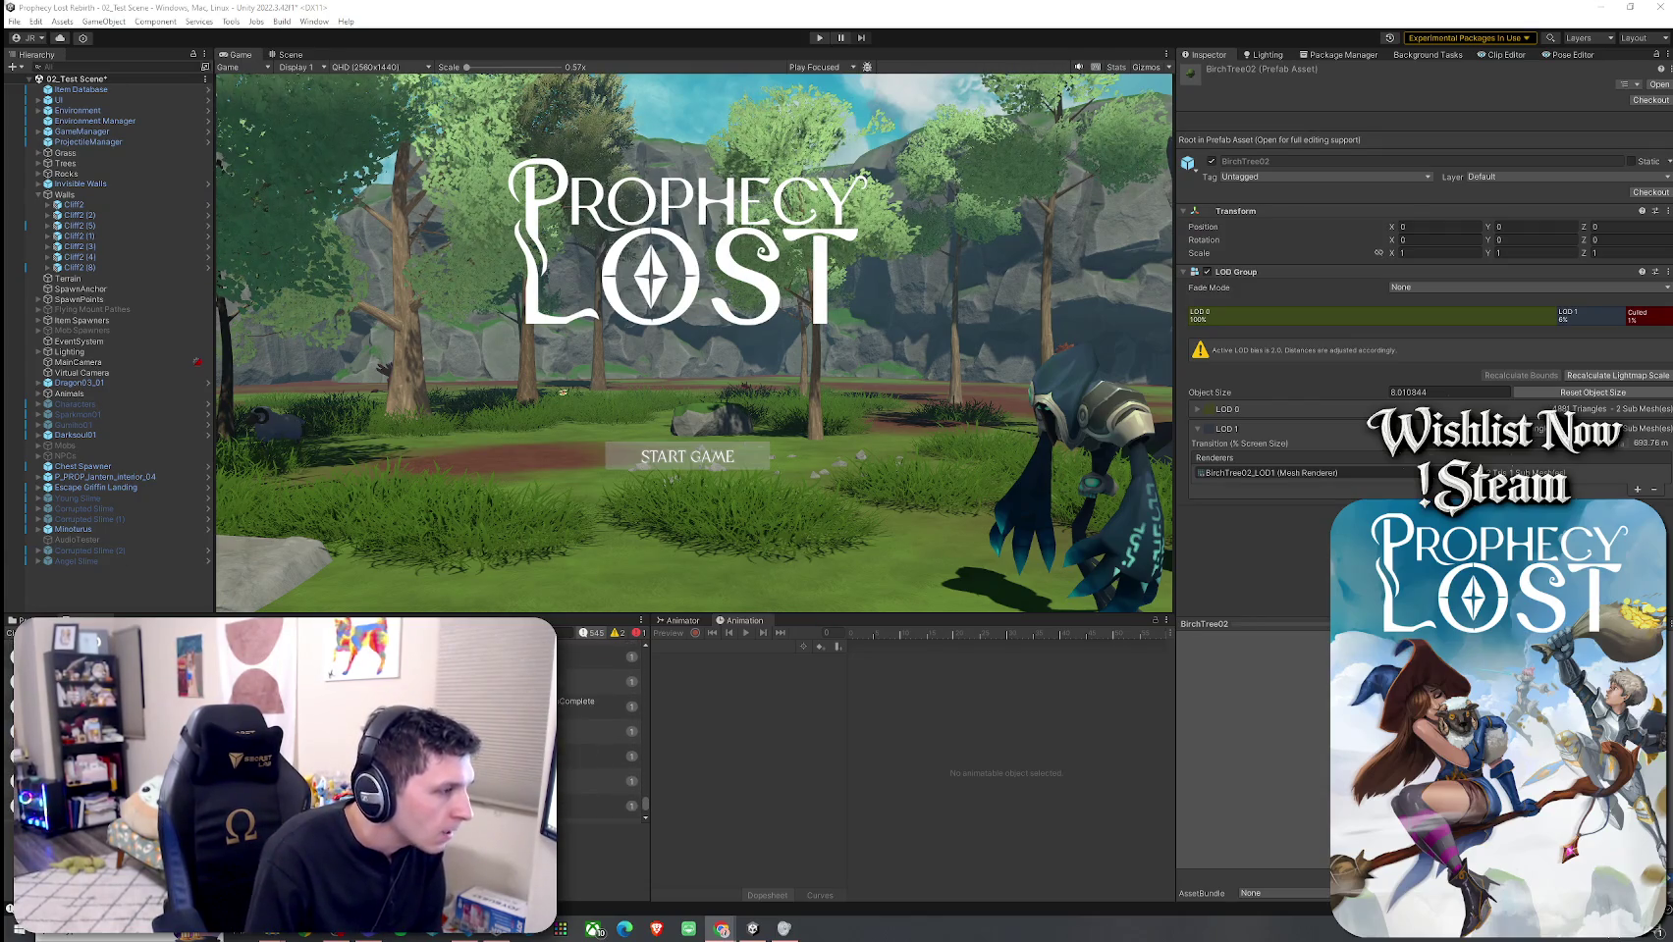
click(598, 706)
scroll(598, 746, up, 2)
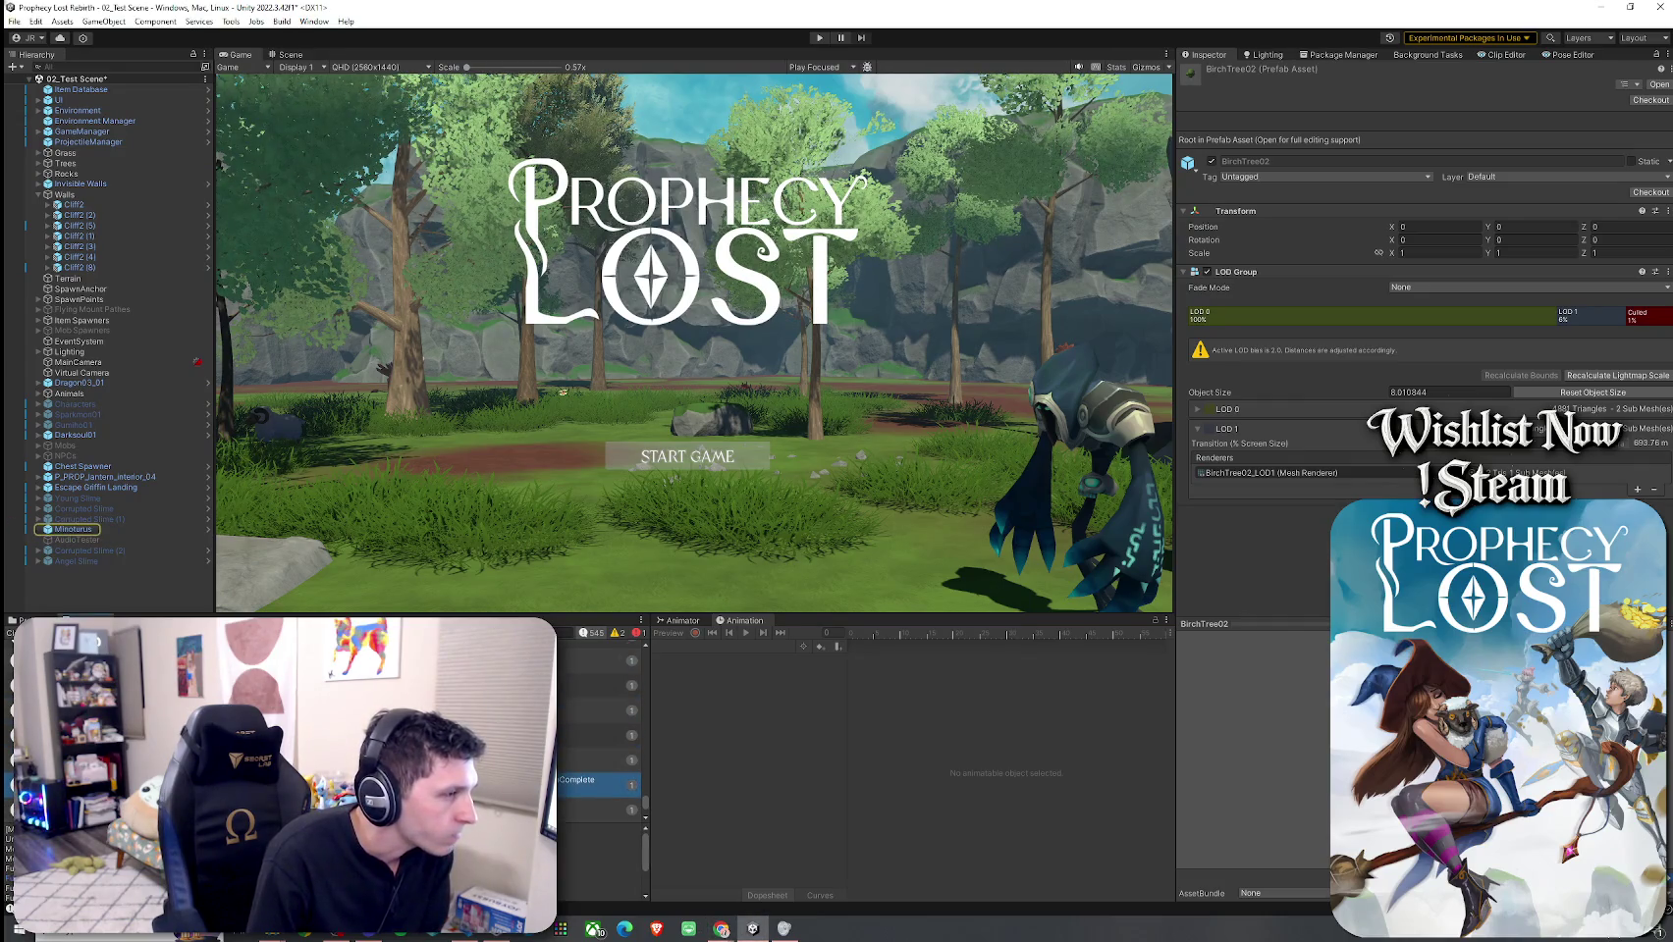
click(599, 709)
key(Down)
key(Down)
key(Down)
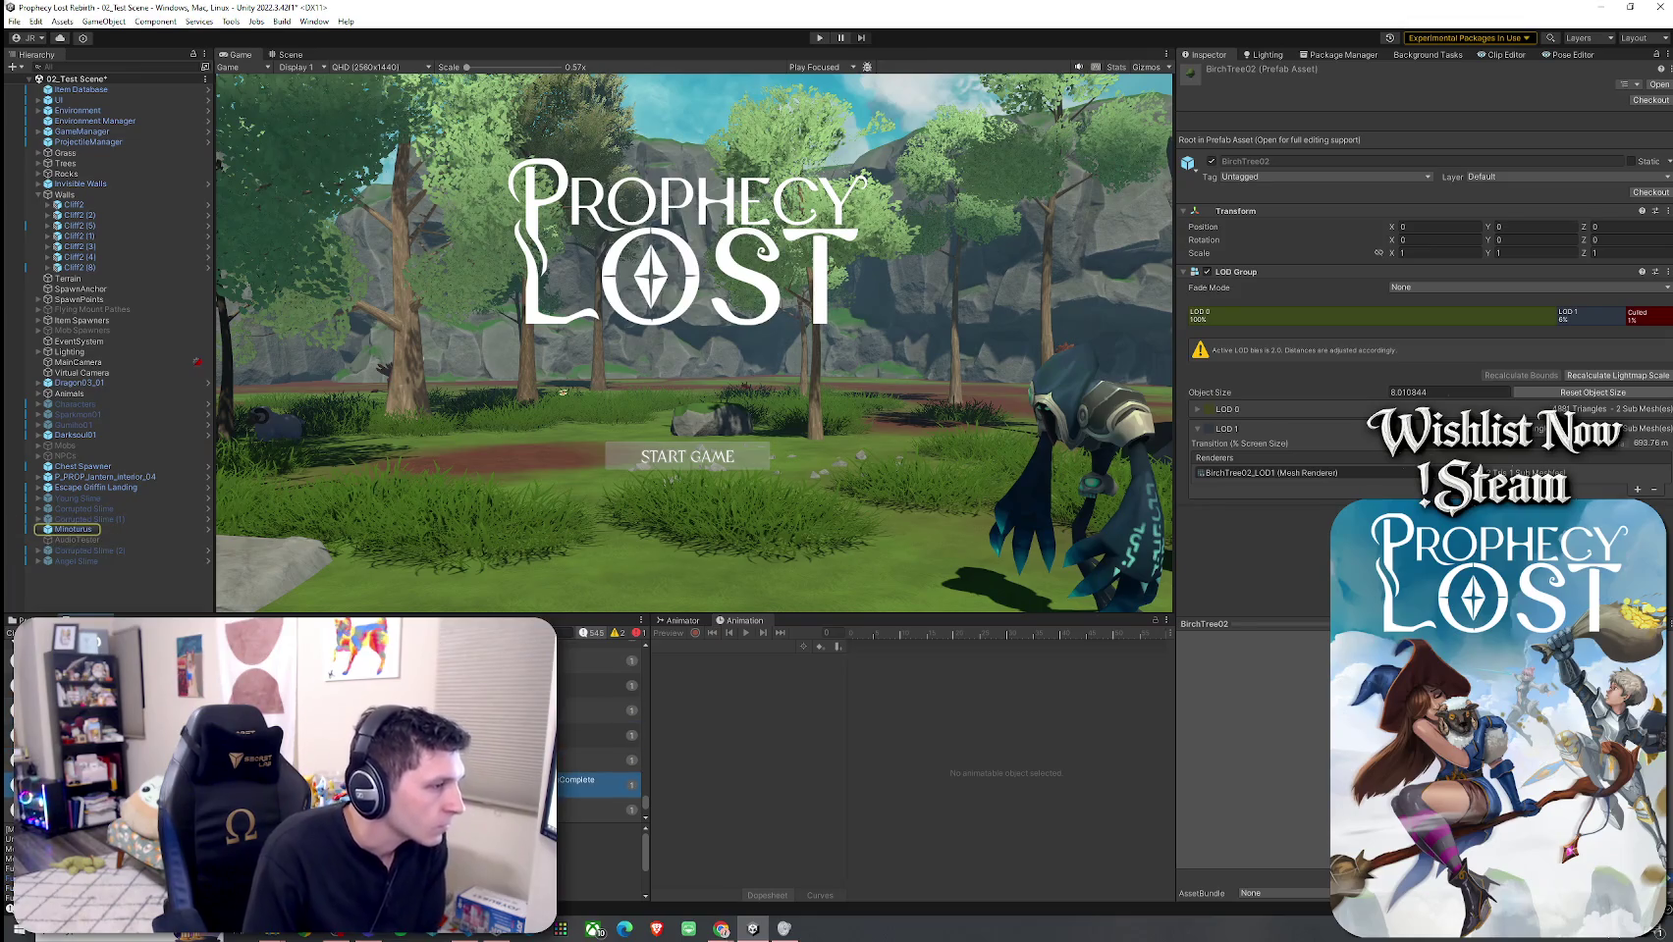
scroll(599, 736, down, 2)
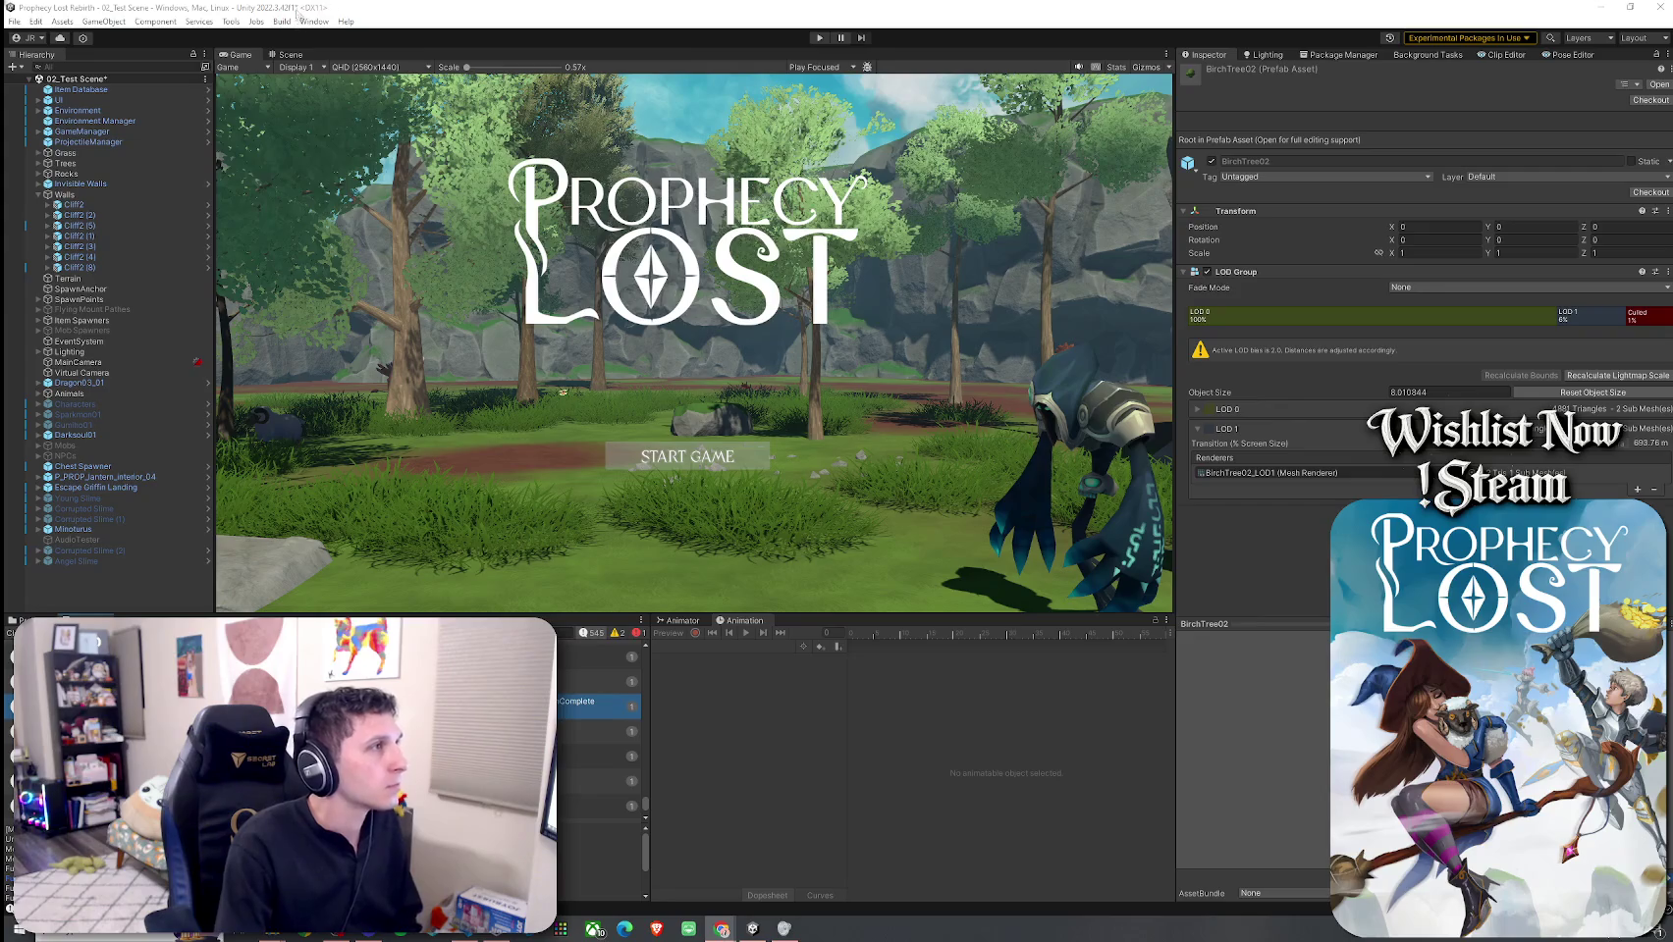
Step: Clear all Console messages and switch to the web browser
click(22, 633)
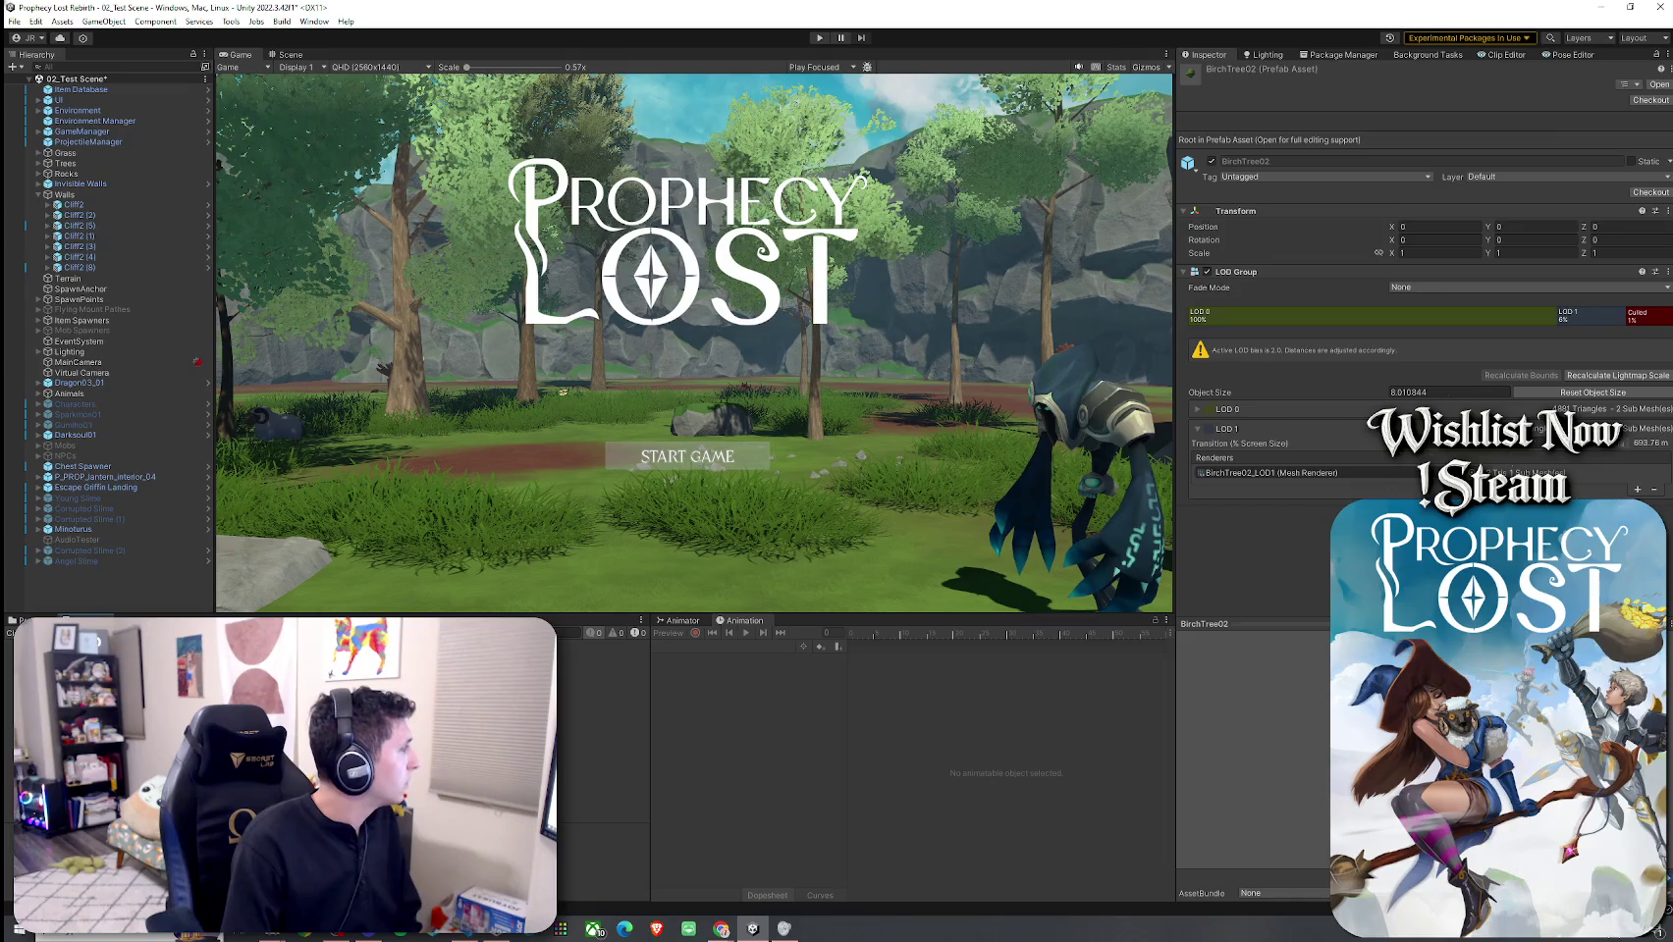
key(alt+Tab)
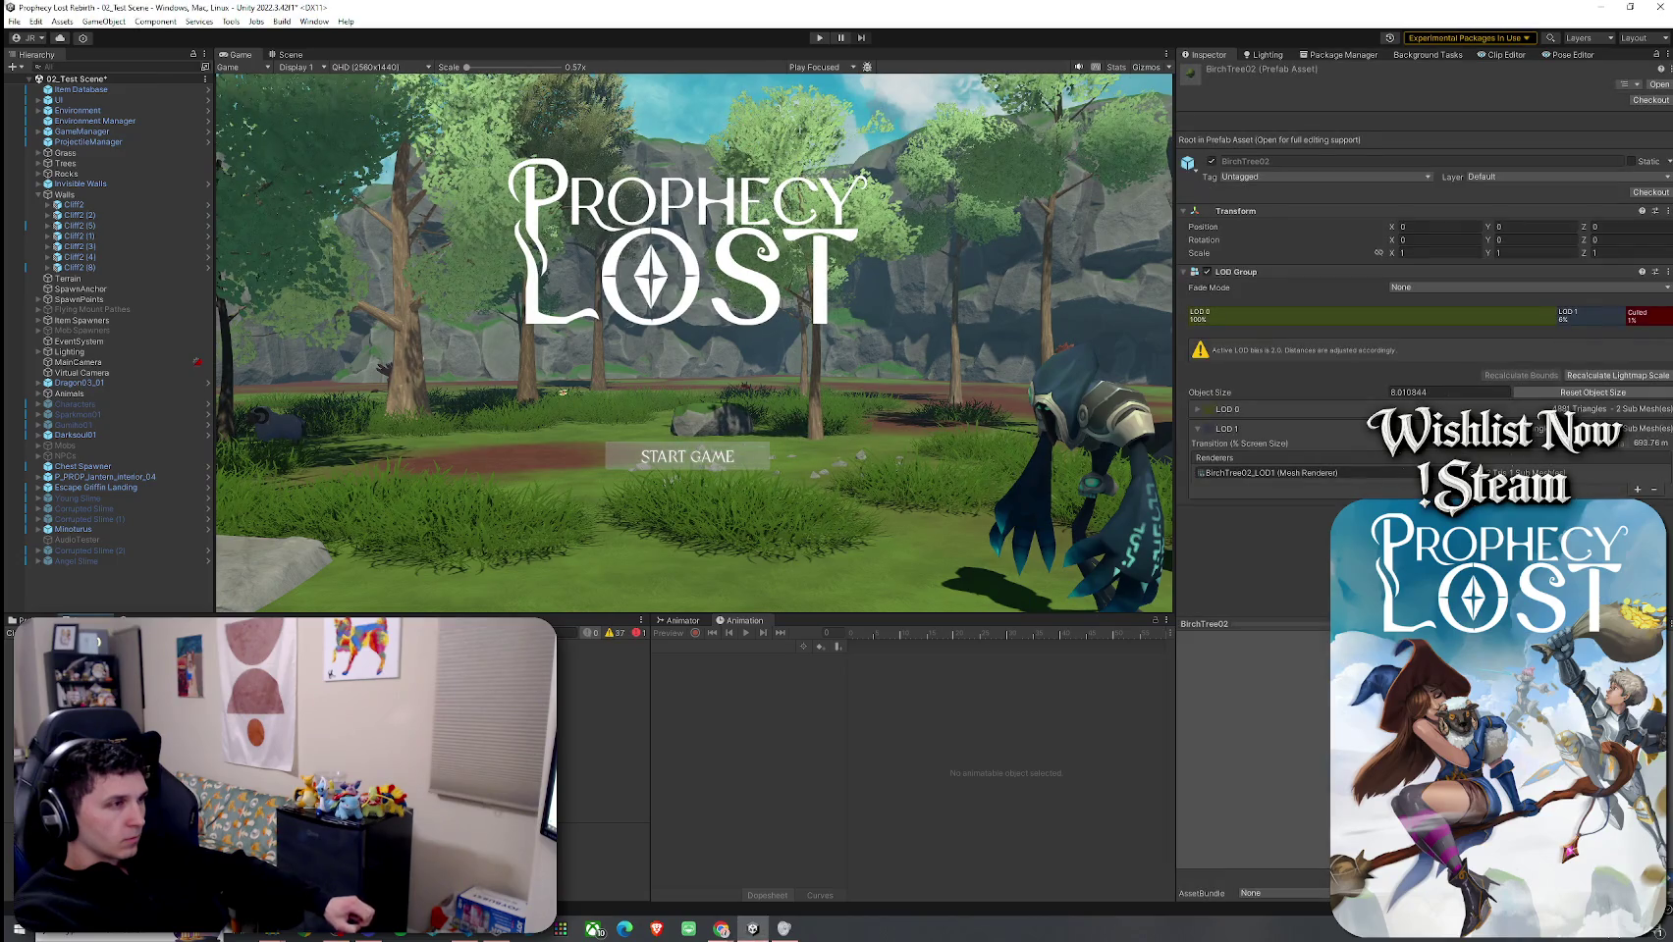
Step: Enter Play mode and start a game so the character spawns in the forest
click(822, 39)
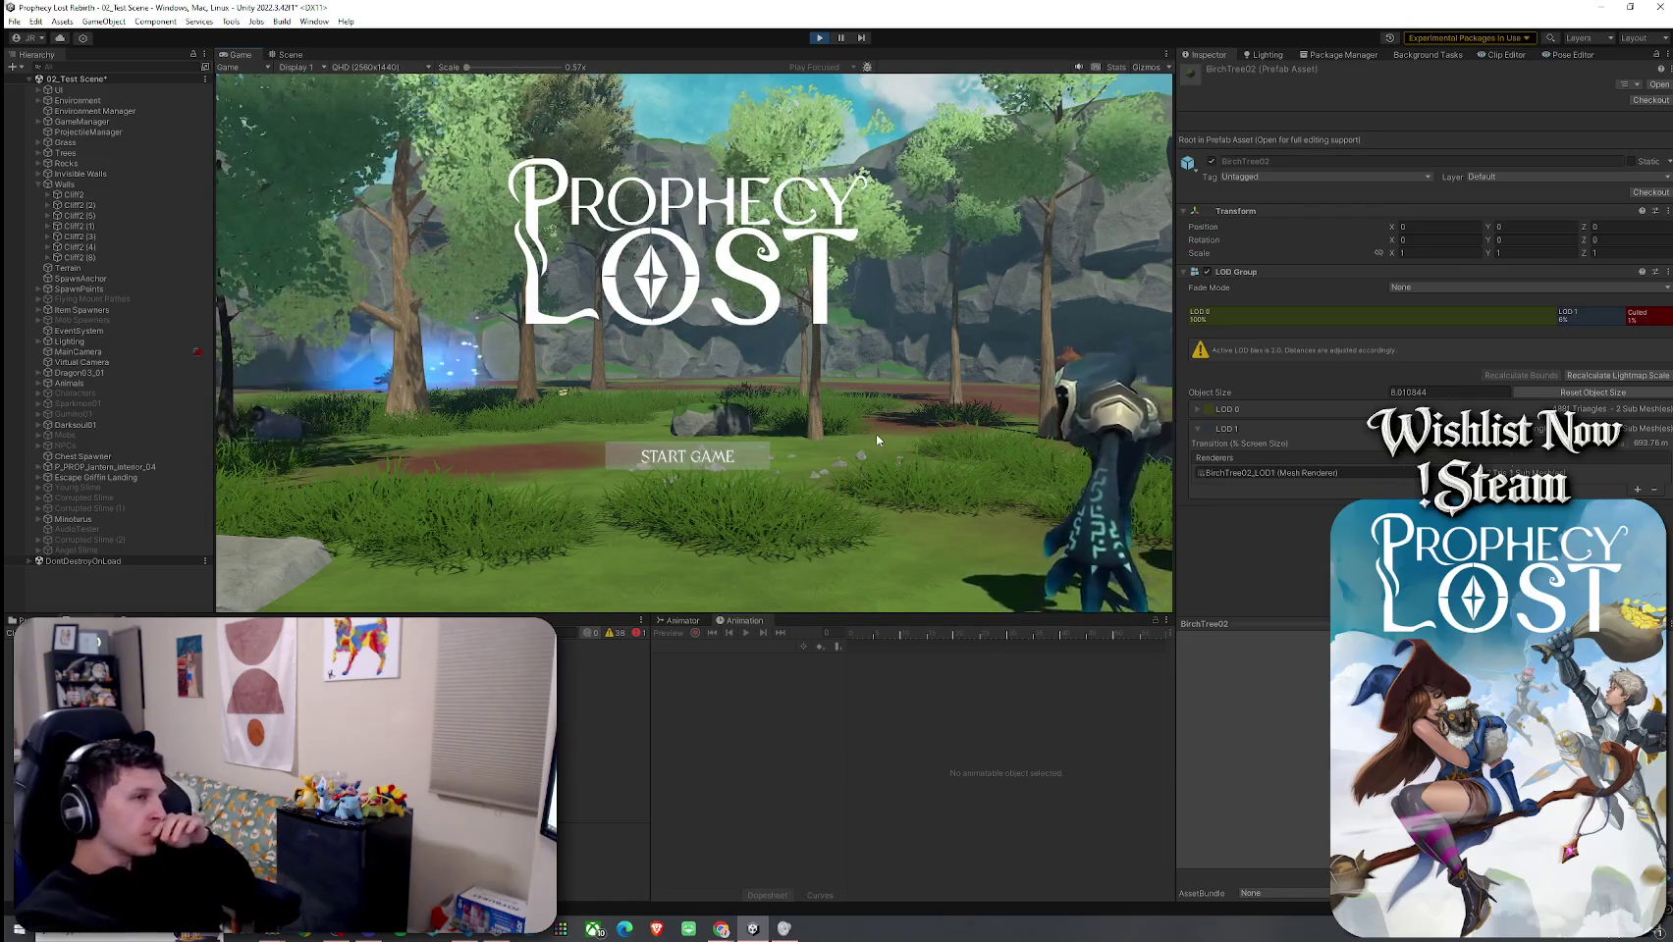
click(687, 456)
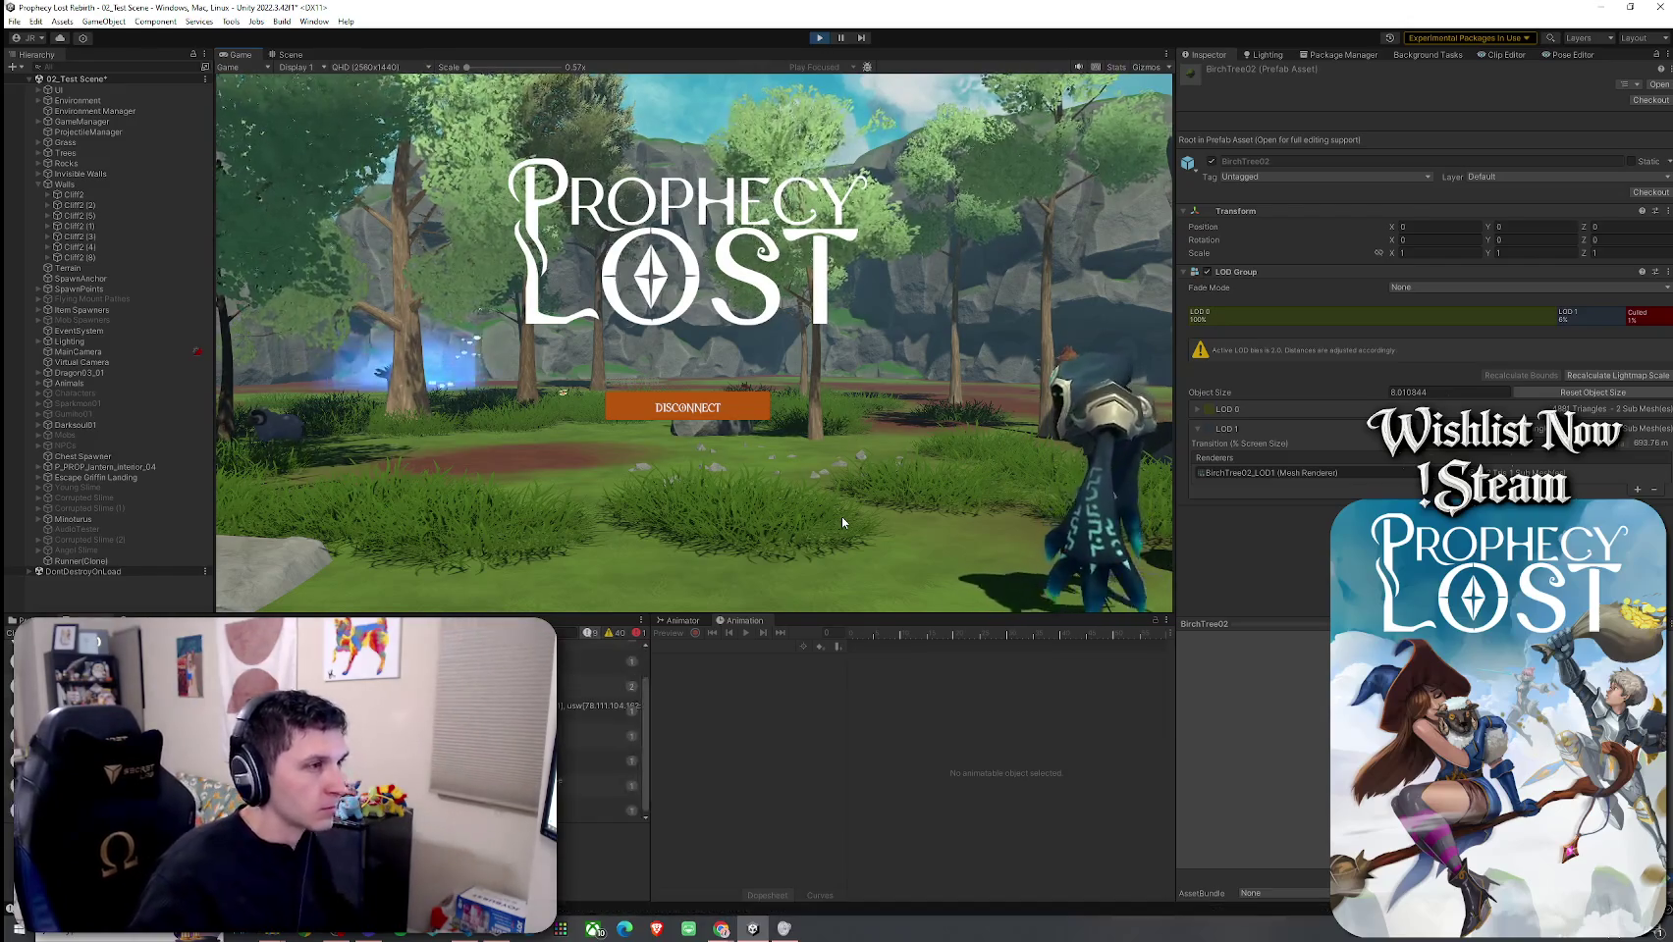
Step: Run the character through the forest and clearing up to the minotaur as the countdown ends
key(w)
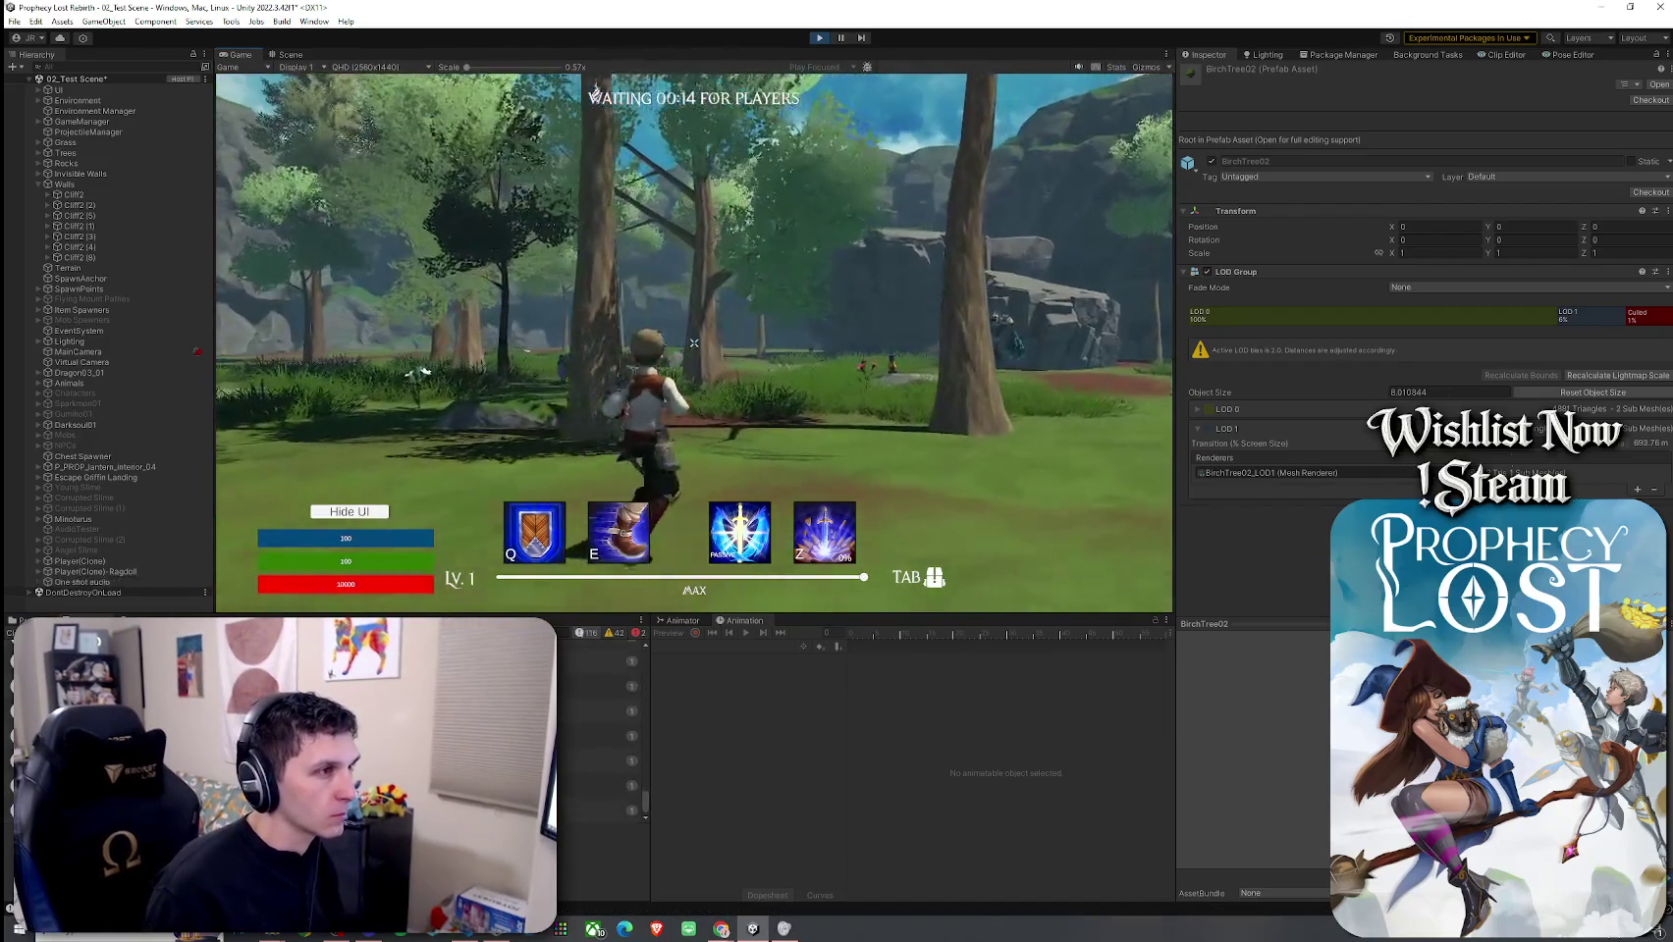
key(w)
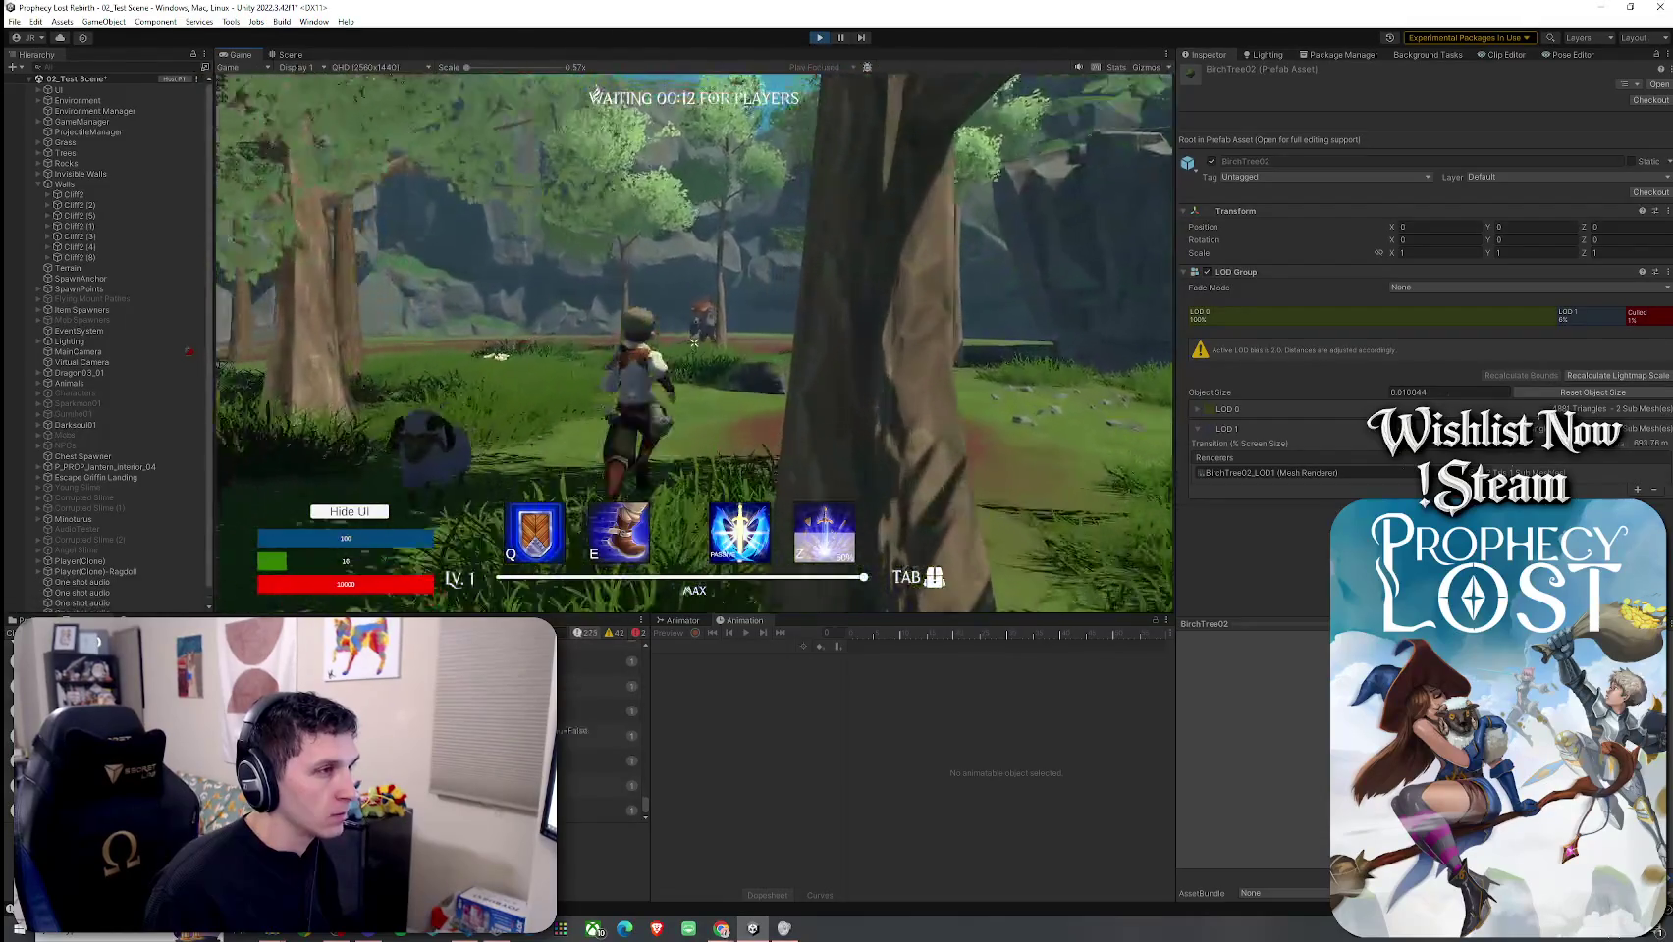
key(w)
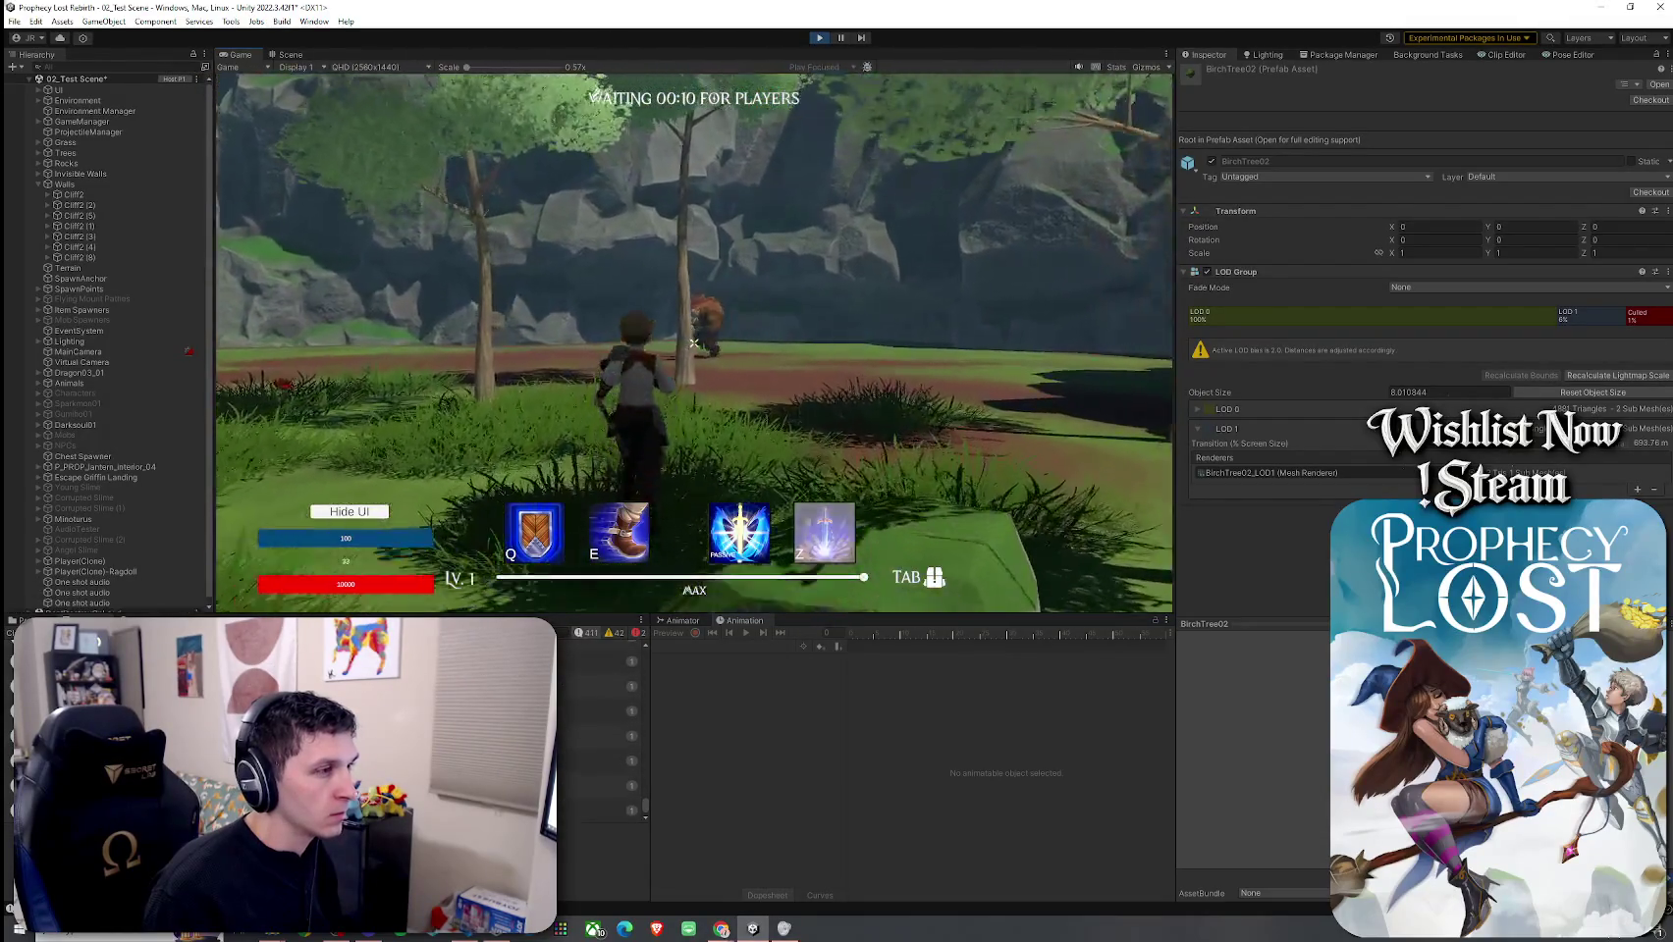
key(w)
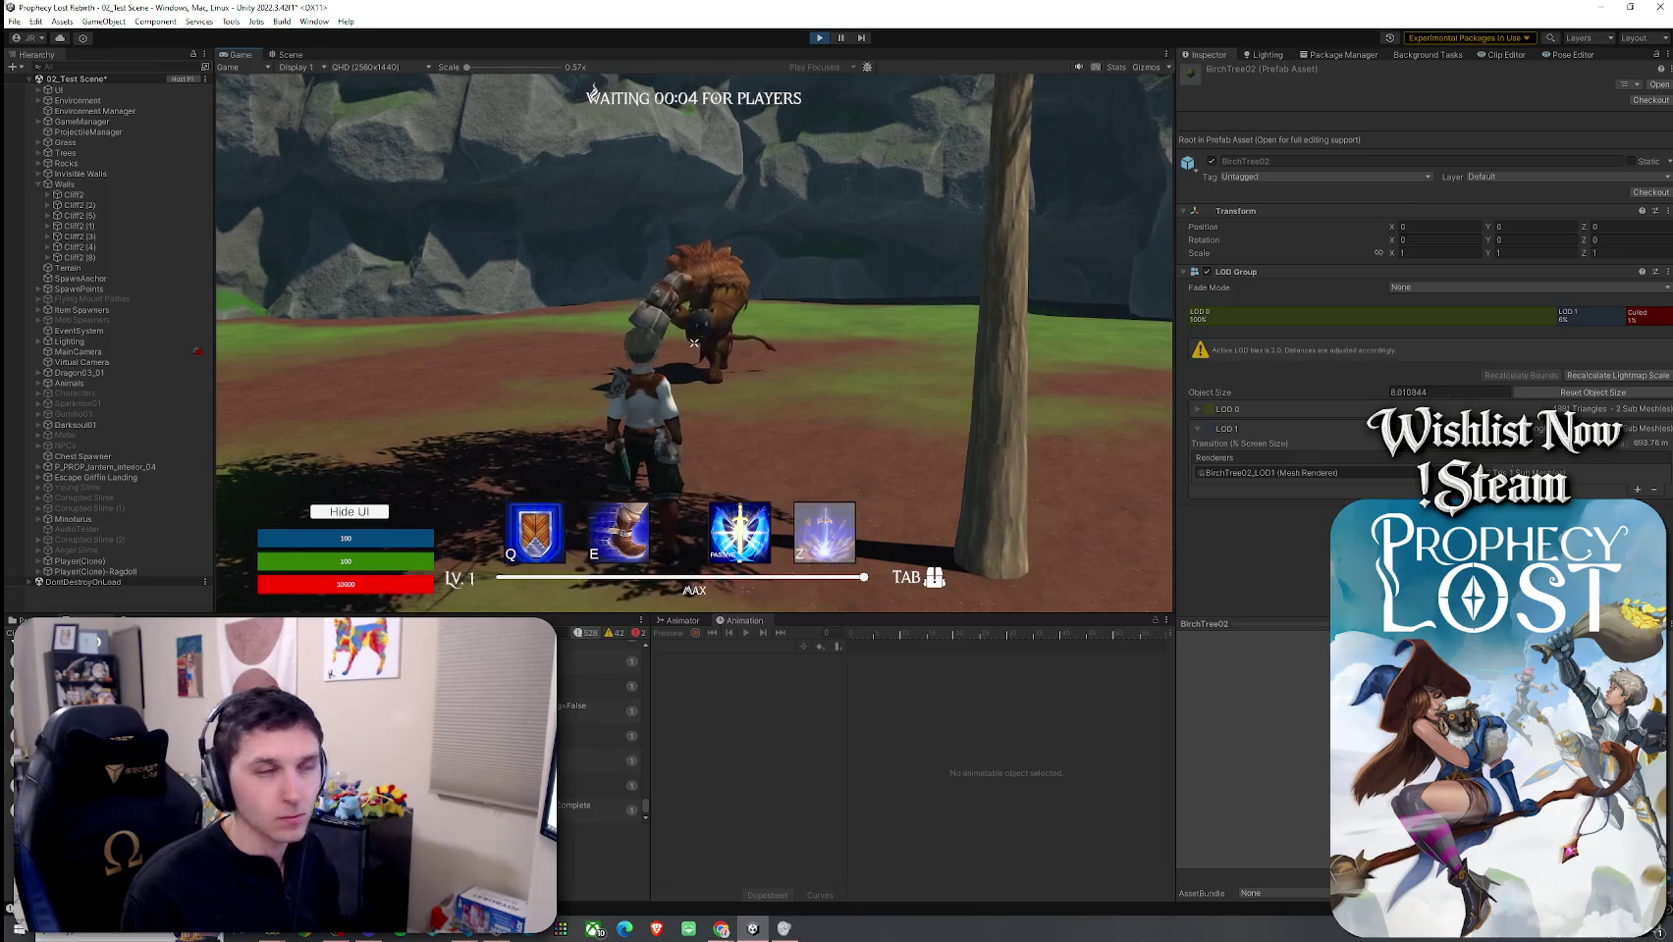
key(w)
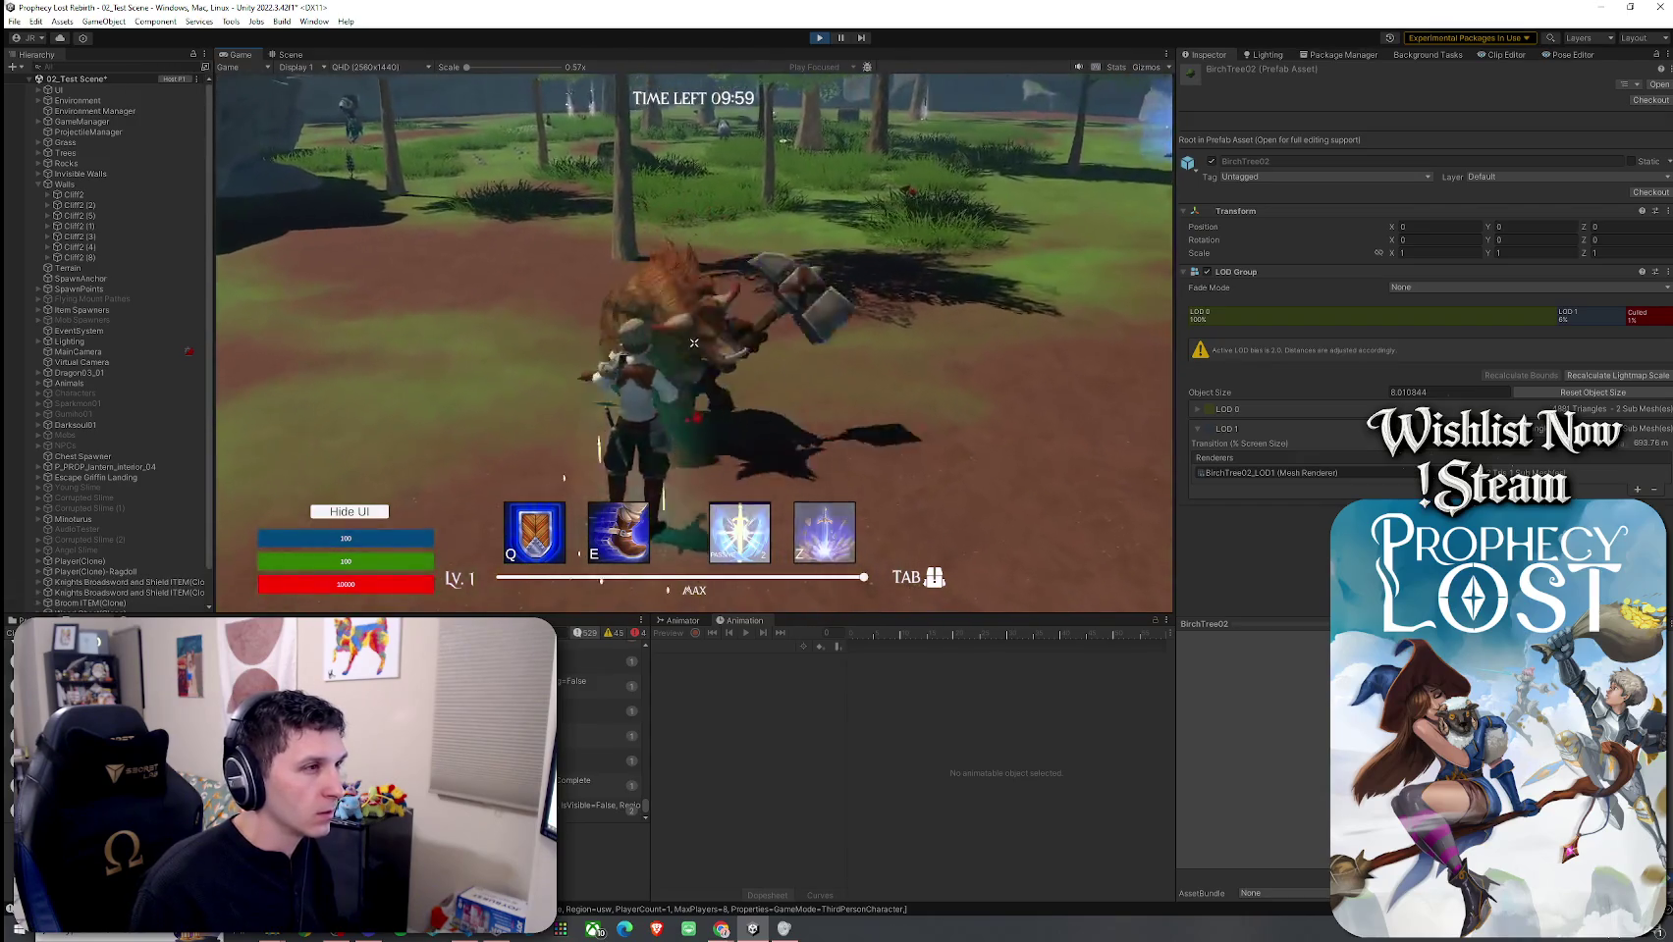
Step: Stop Play mode to return to the Prophecy Lost title screen
key(super)
click(820, 37)
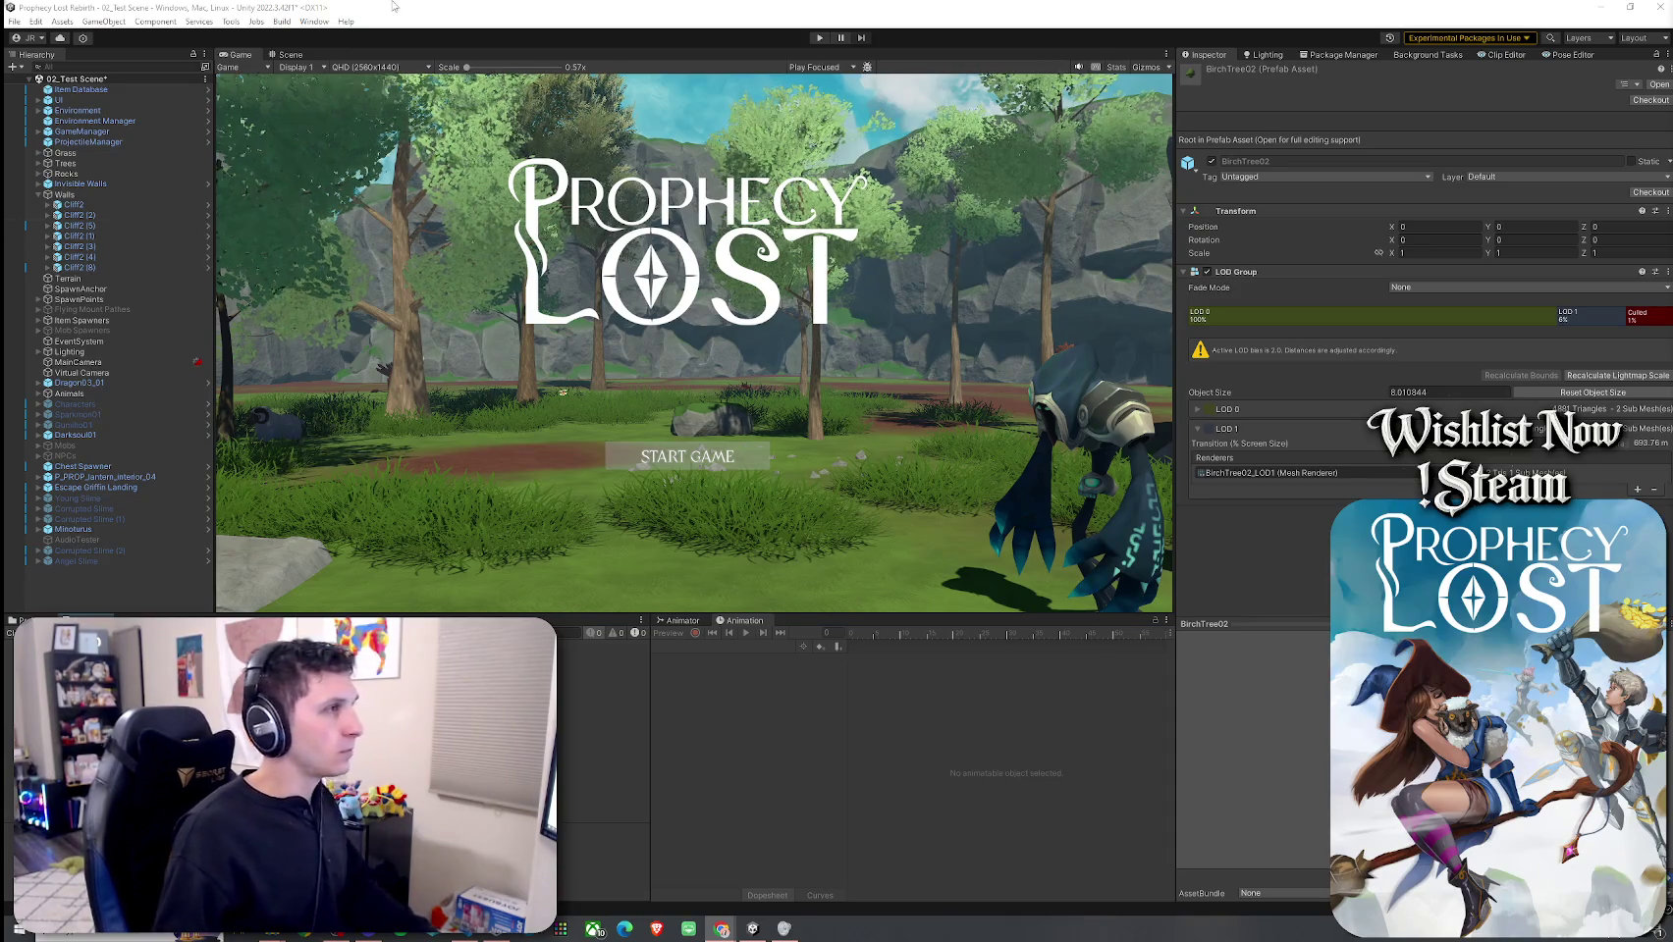
Step: Save 02_Test Scene with Ctrl+S
click(14, 21)
click(271, 12)
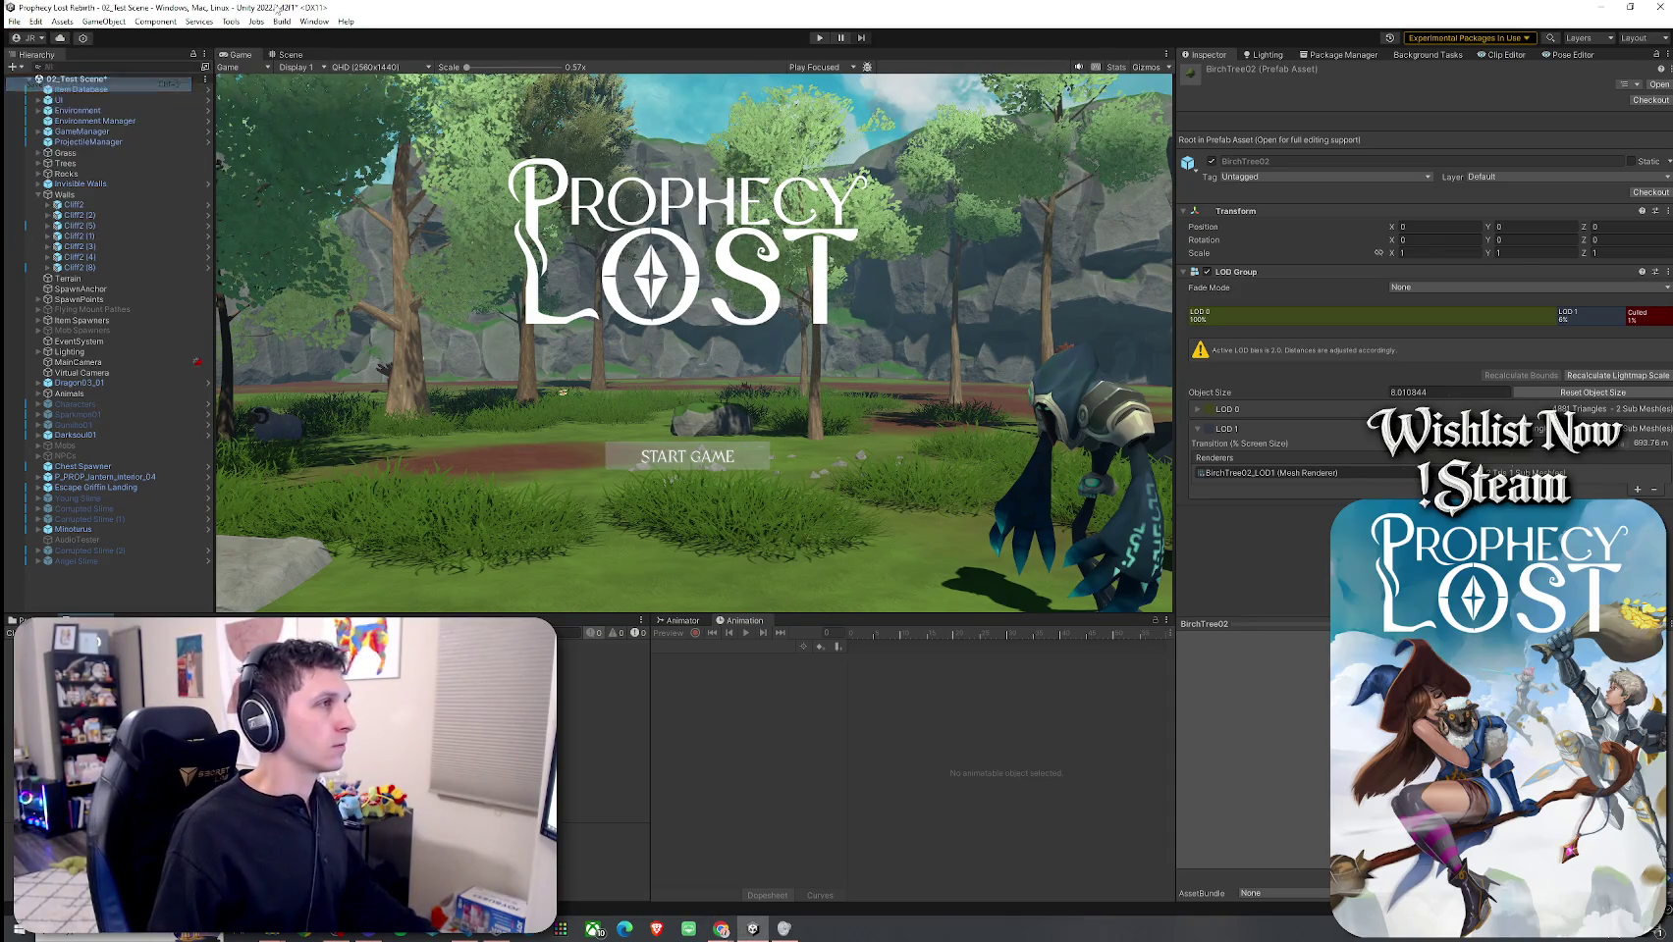
key(ctrl+s)
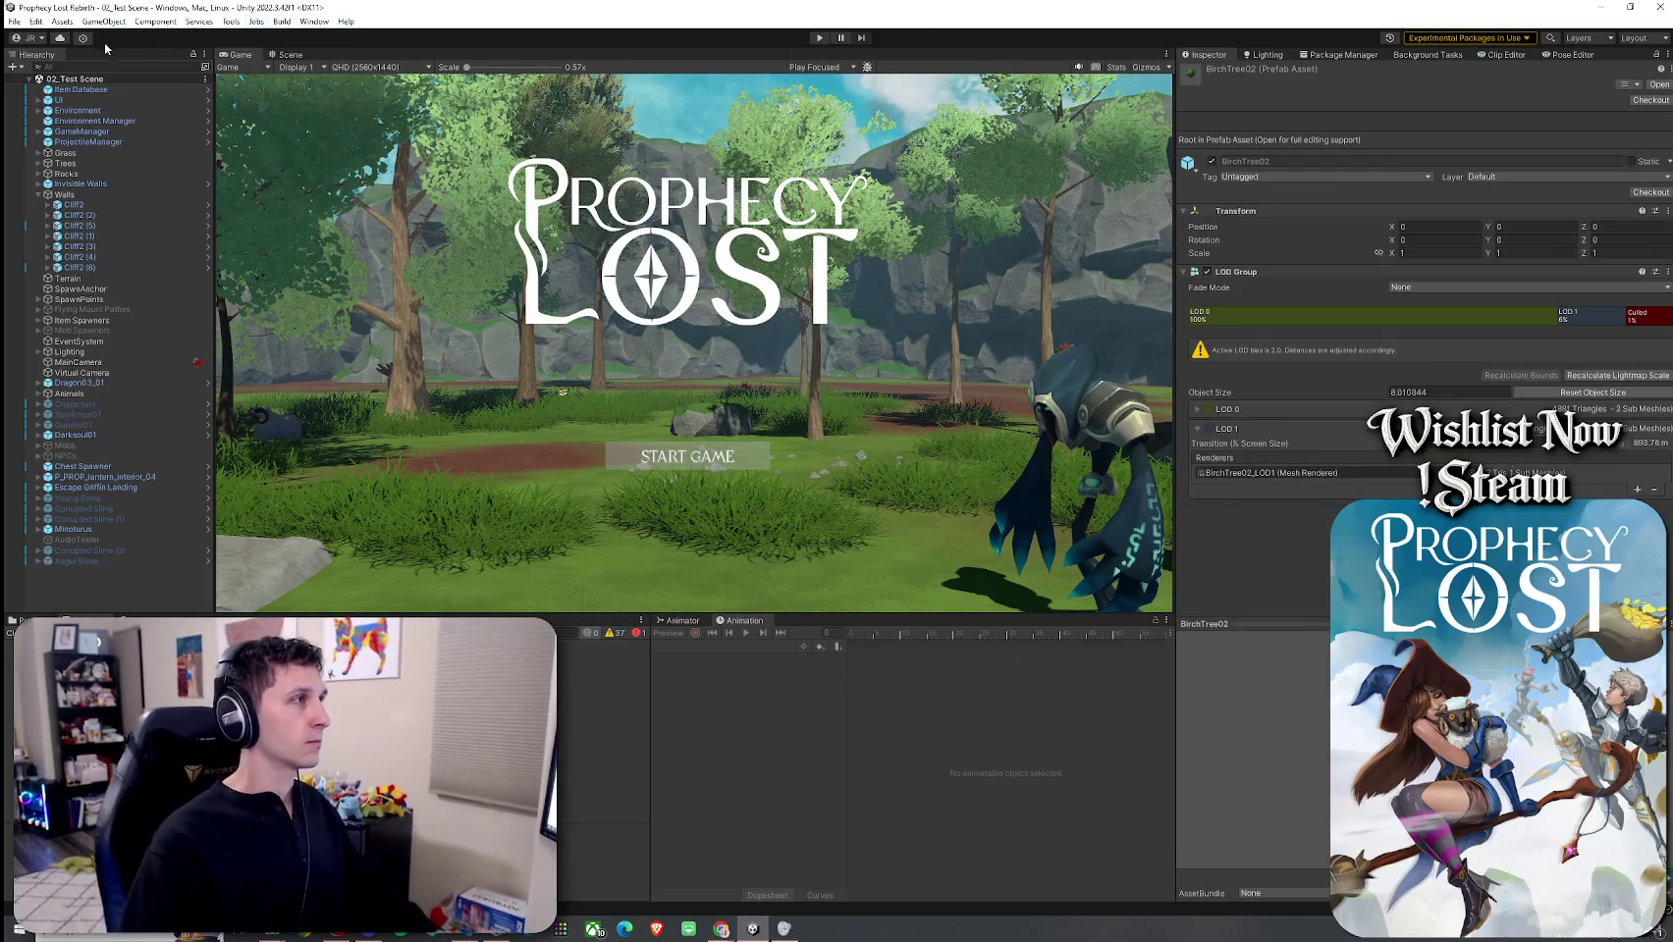
Step: Enter Play mode, move the asset-import progress box aside, and start a game from the title screen
click(14, 21)
click(279, 9)
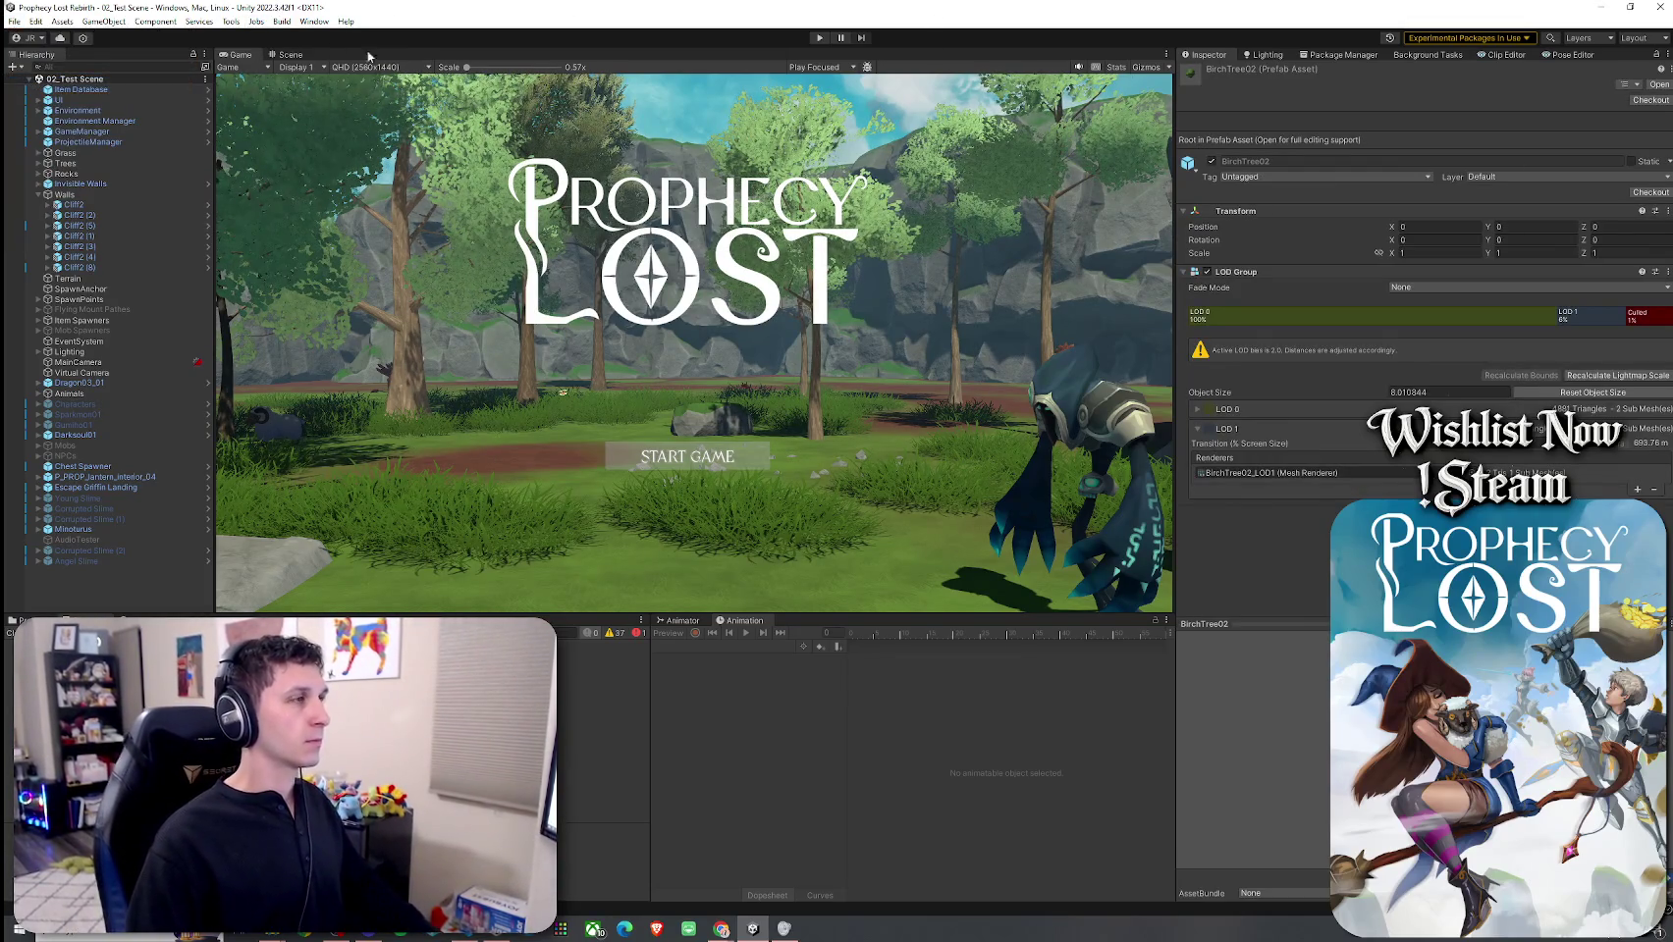
click(820, 37)
mouse_move(807, 441)
mouse_down()
mouse_move(750, 437)
mouse_move(877, 417)
mouse_up()
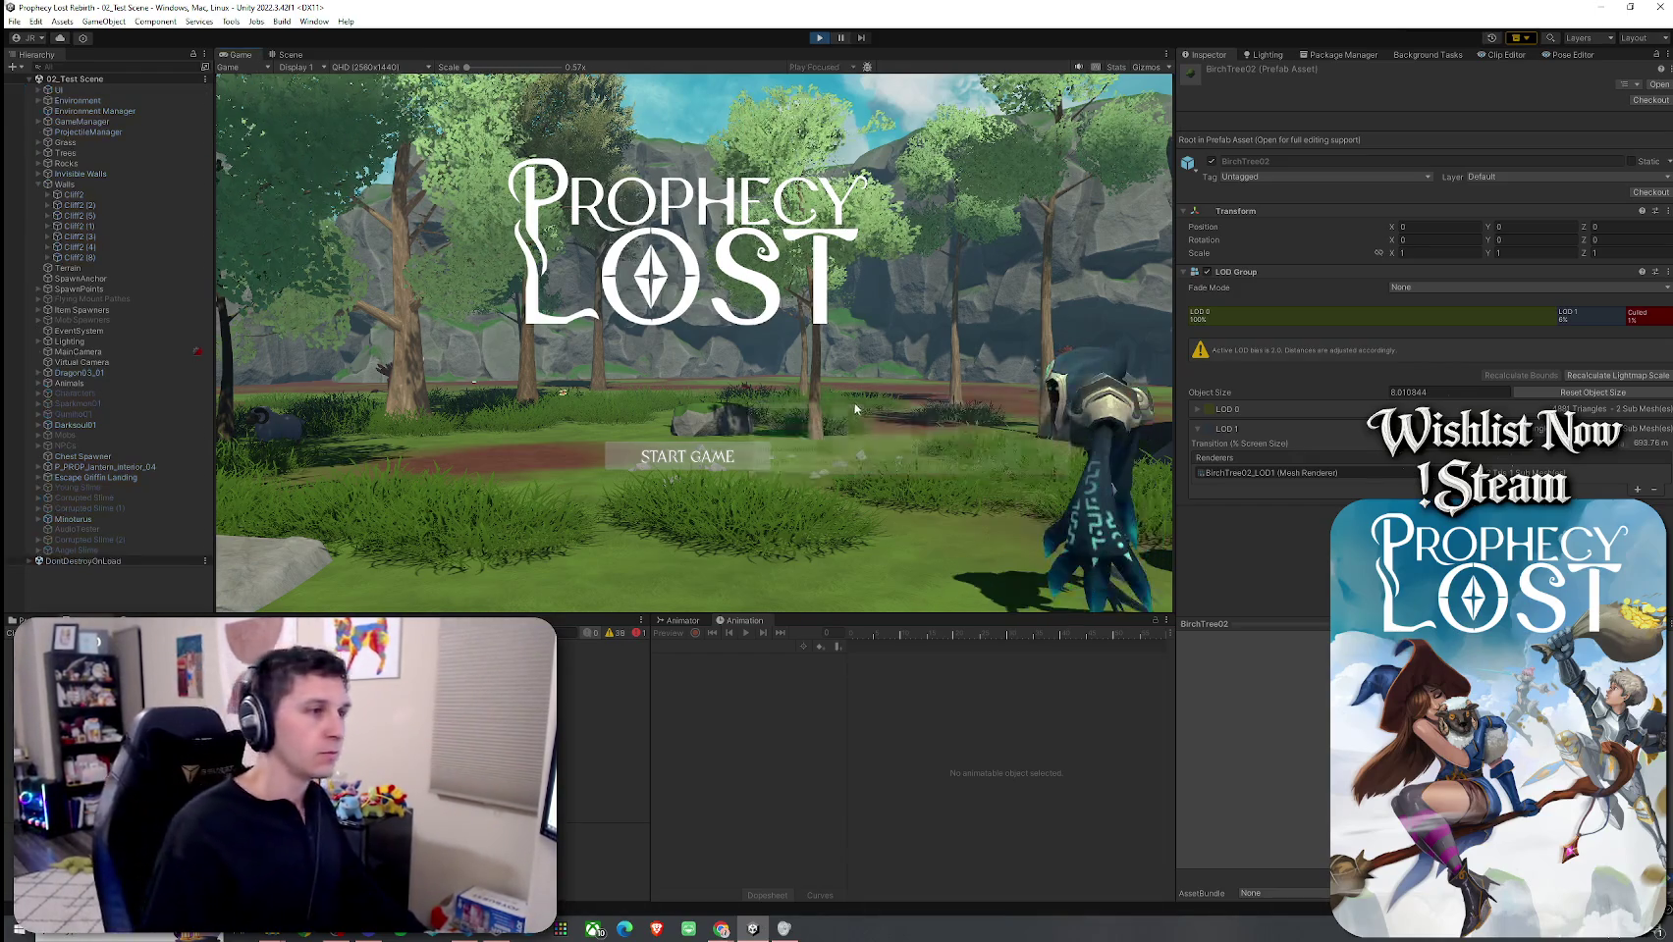
click(705, 457)
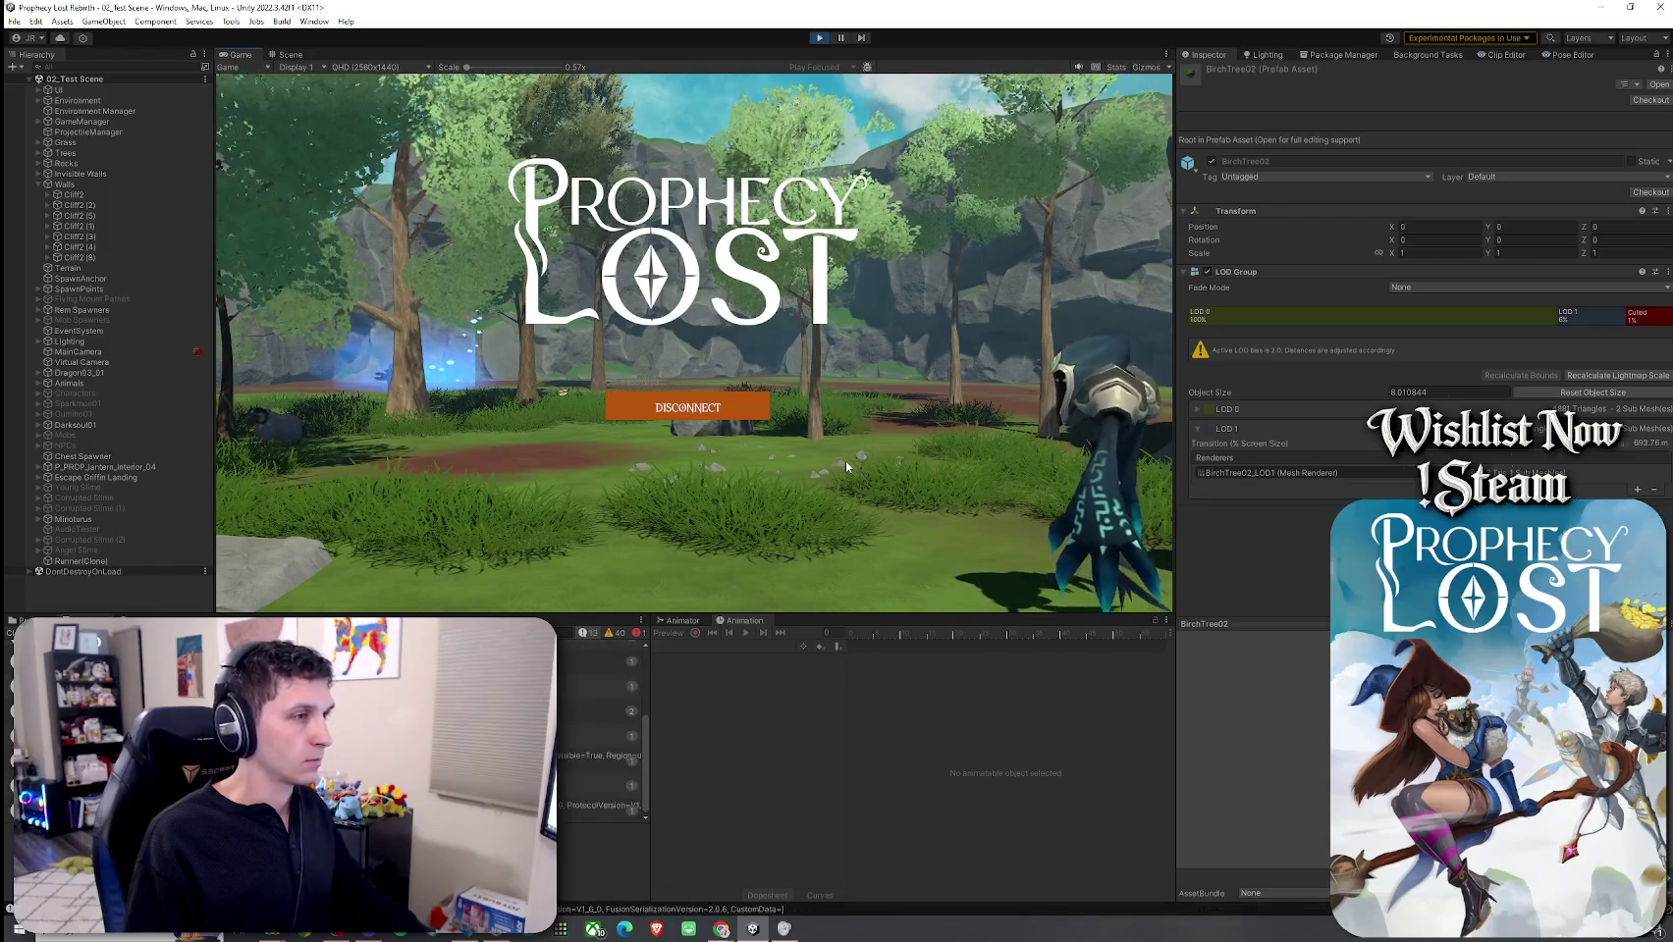
Step: Run the character through the trees and rocky clearing to the minotaur as the round begins
key(w)
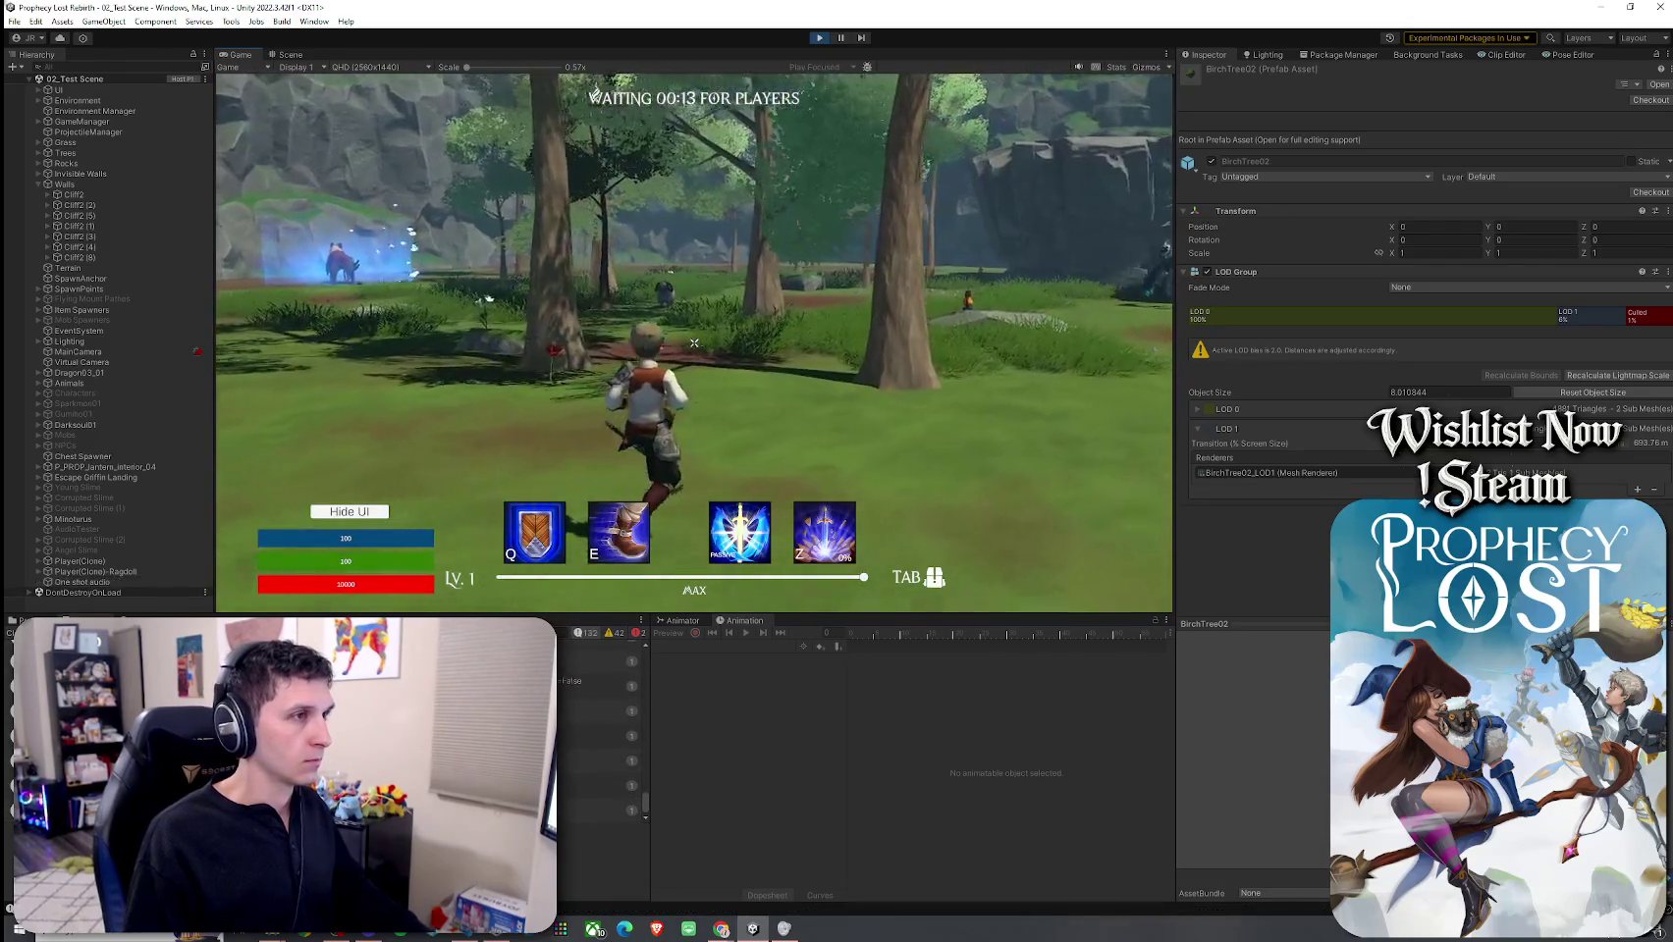
key(w)
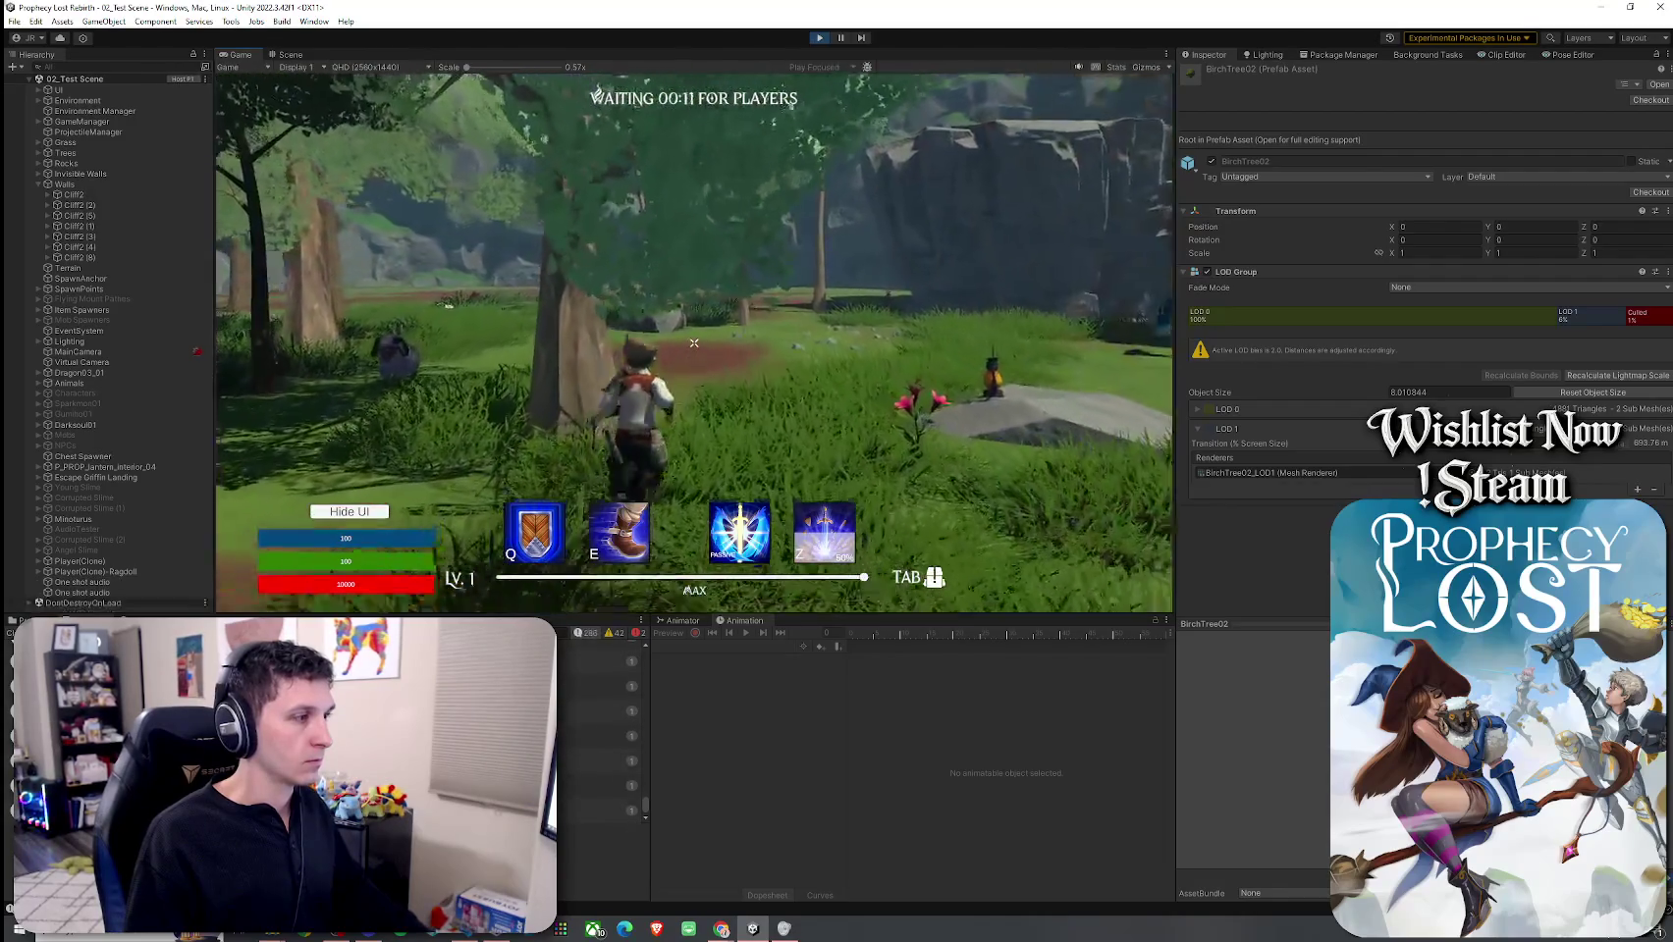
key(w)
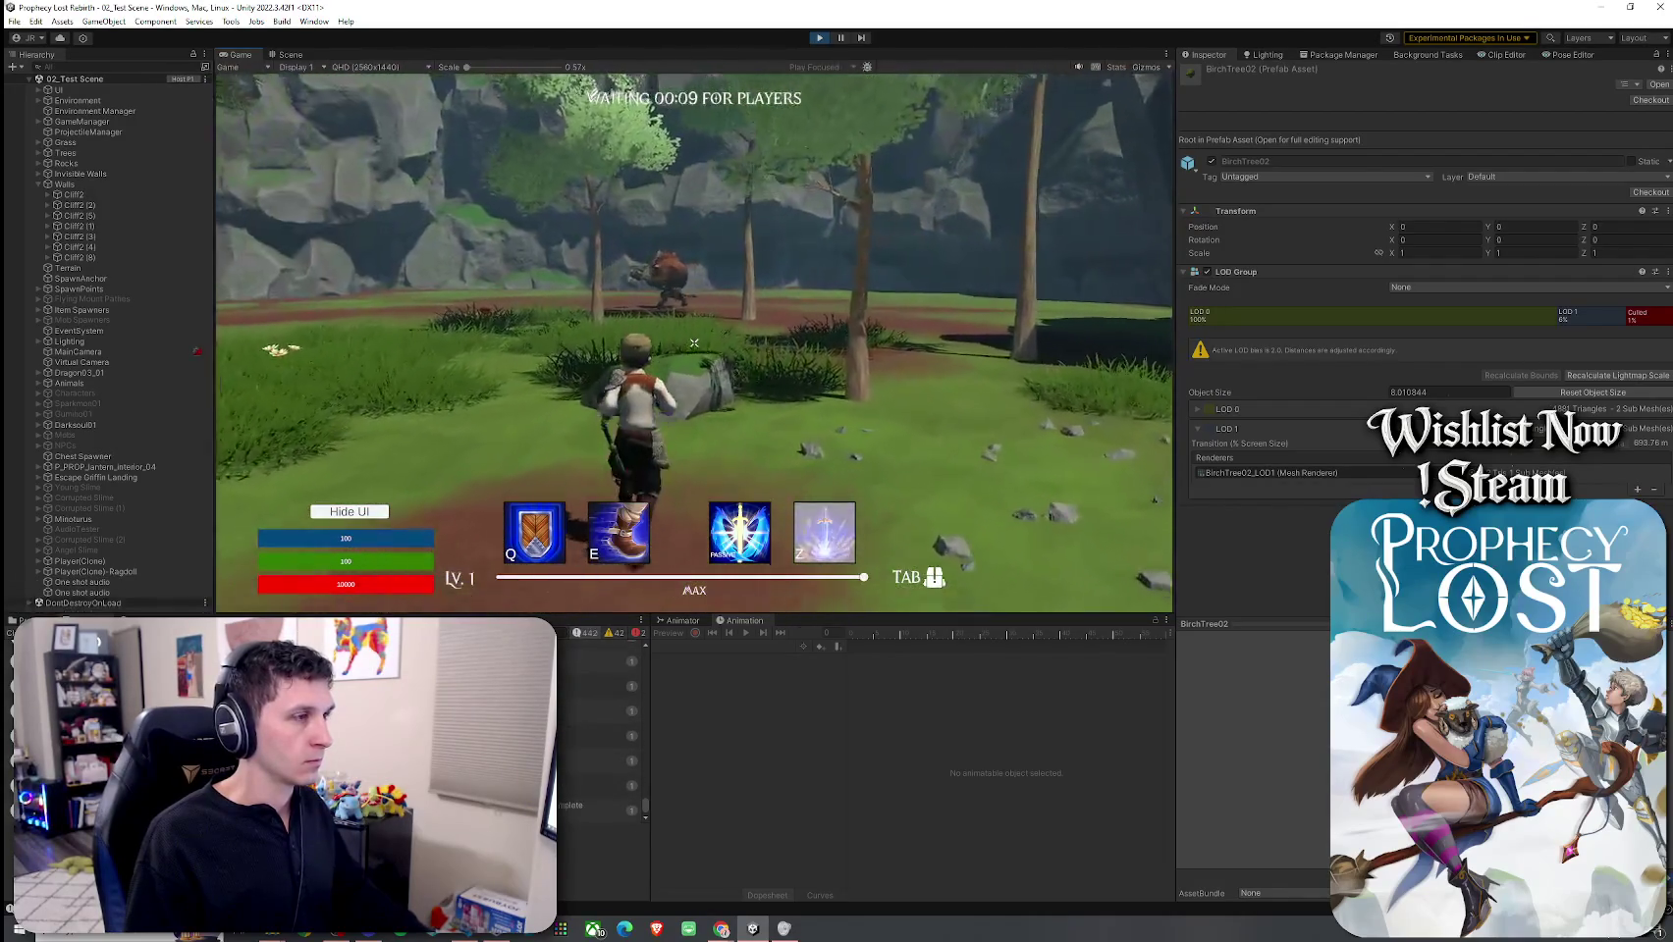
key(w)
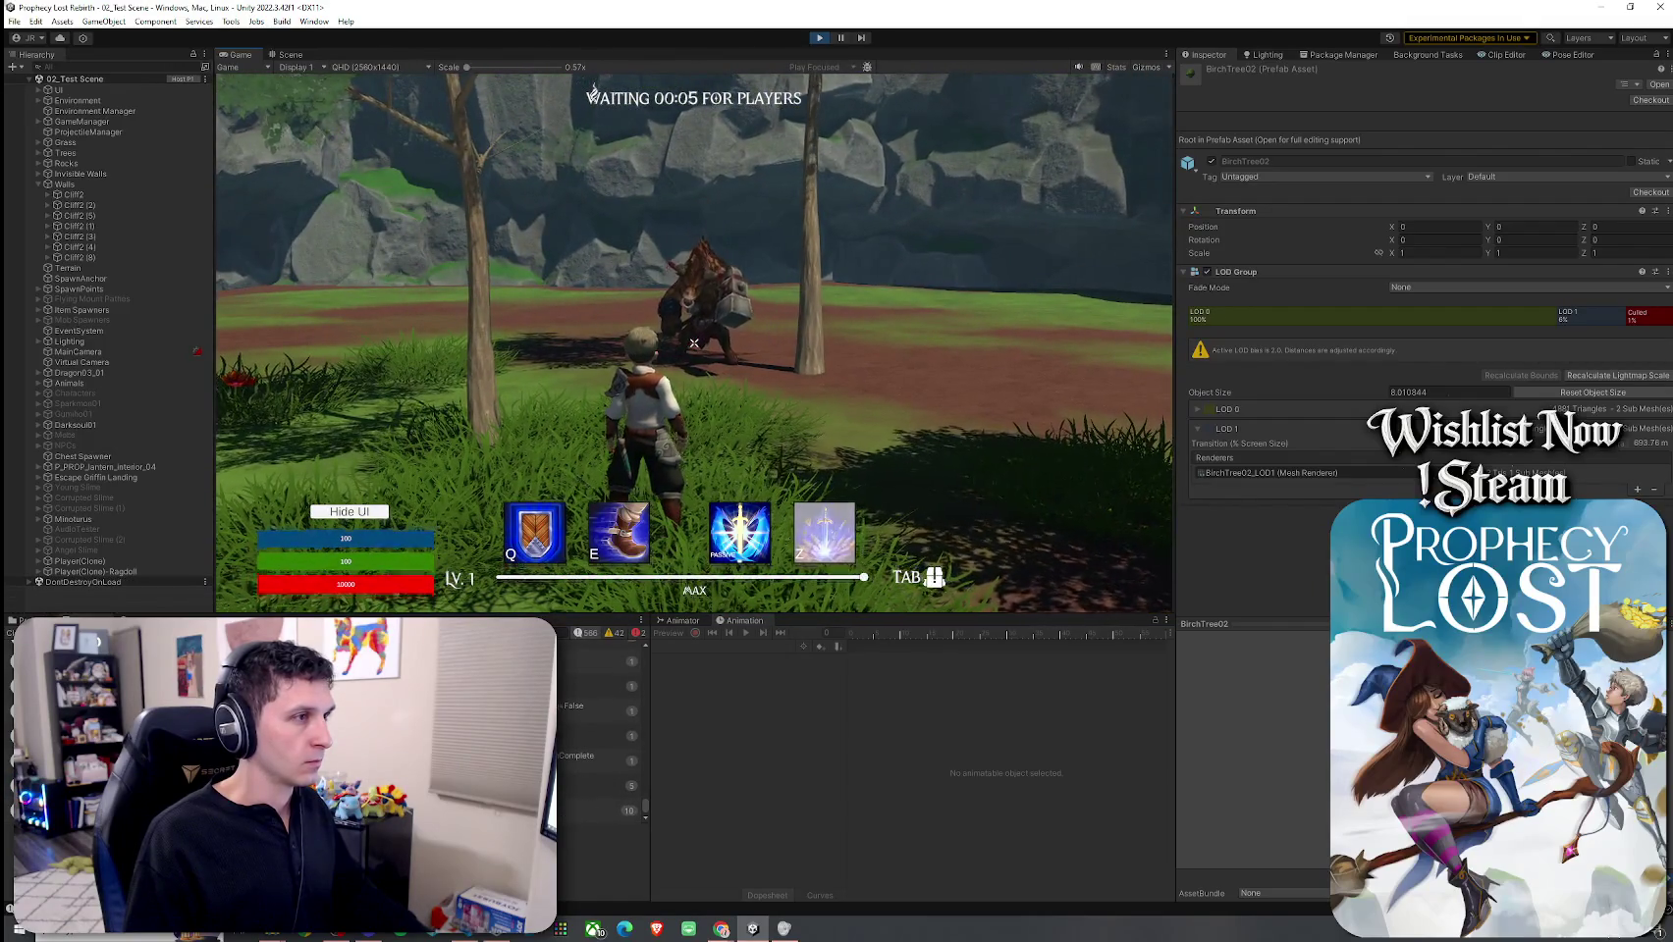
key(w)
key(w)
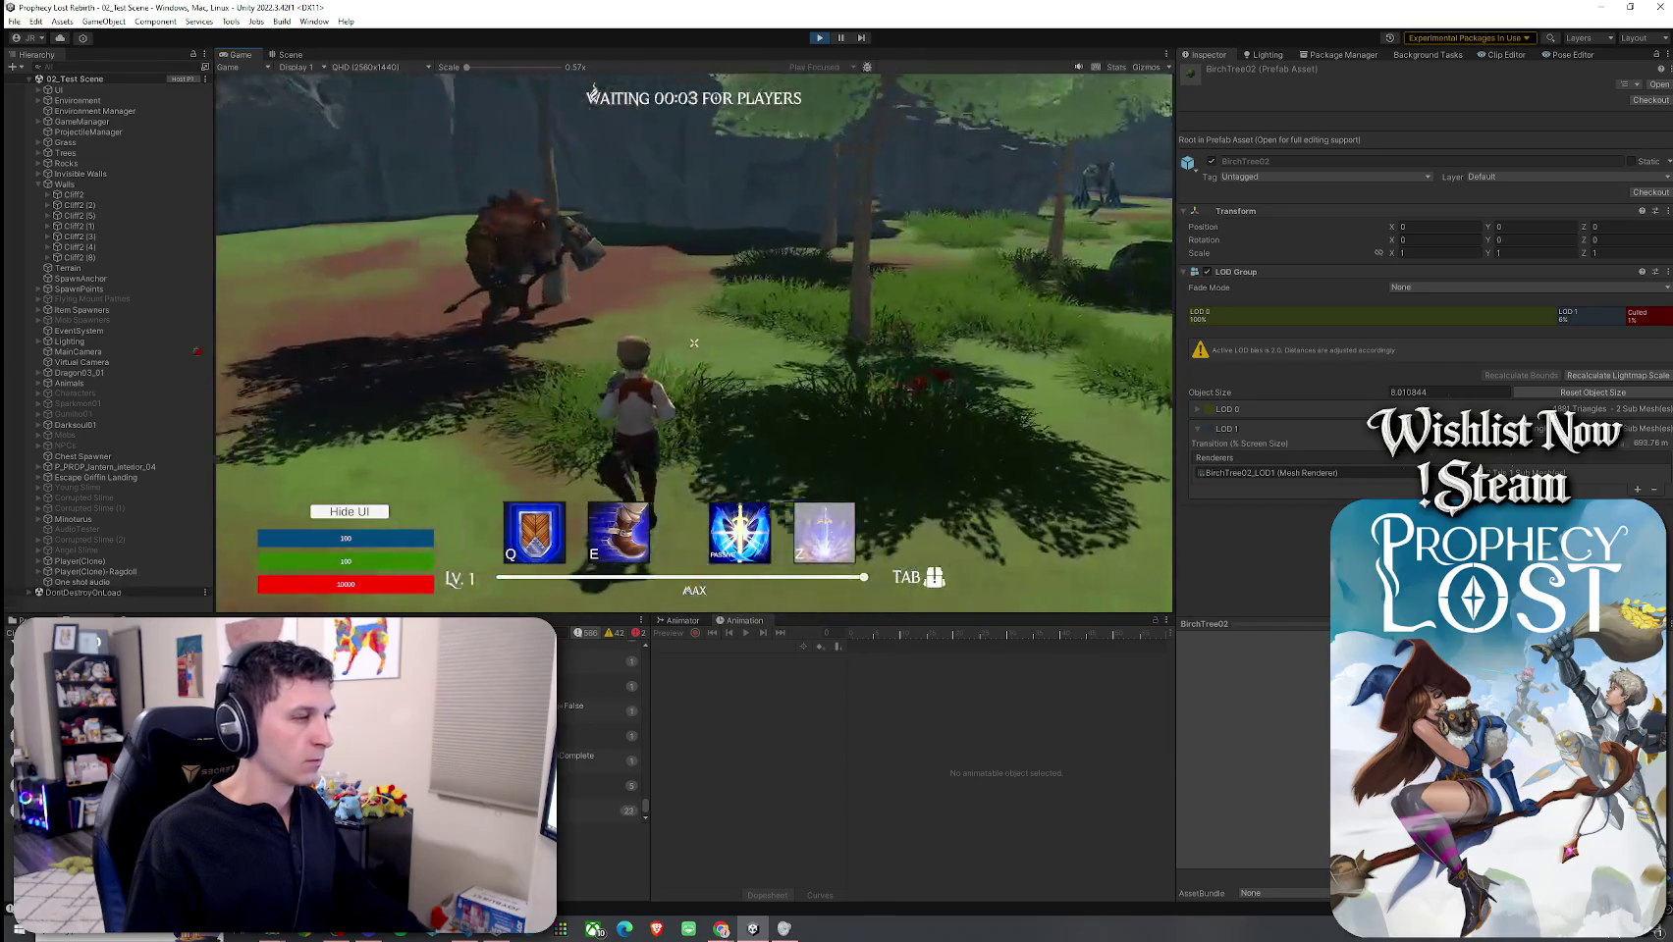
key(w)
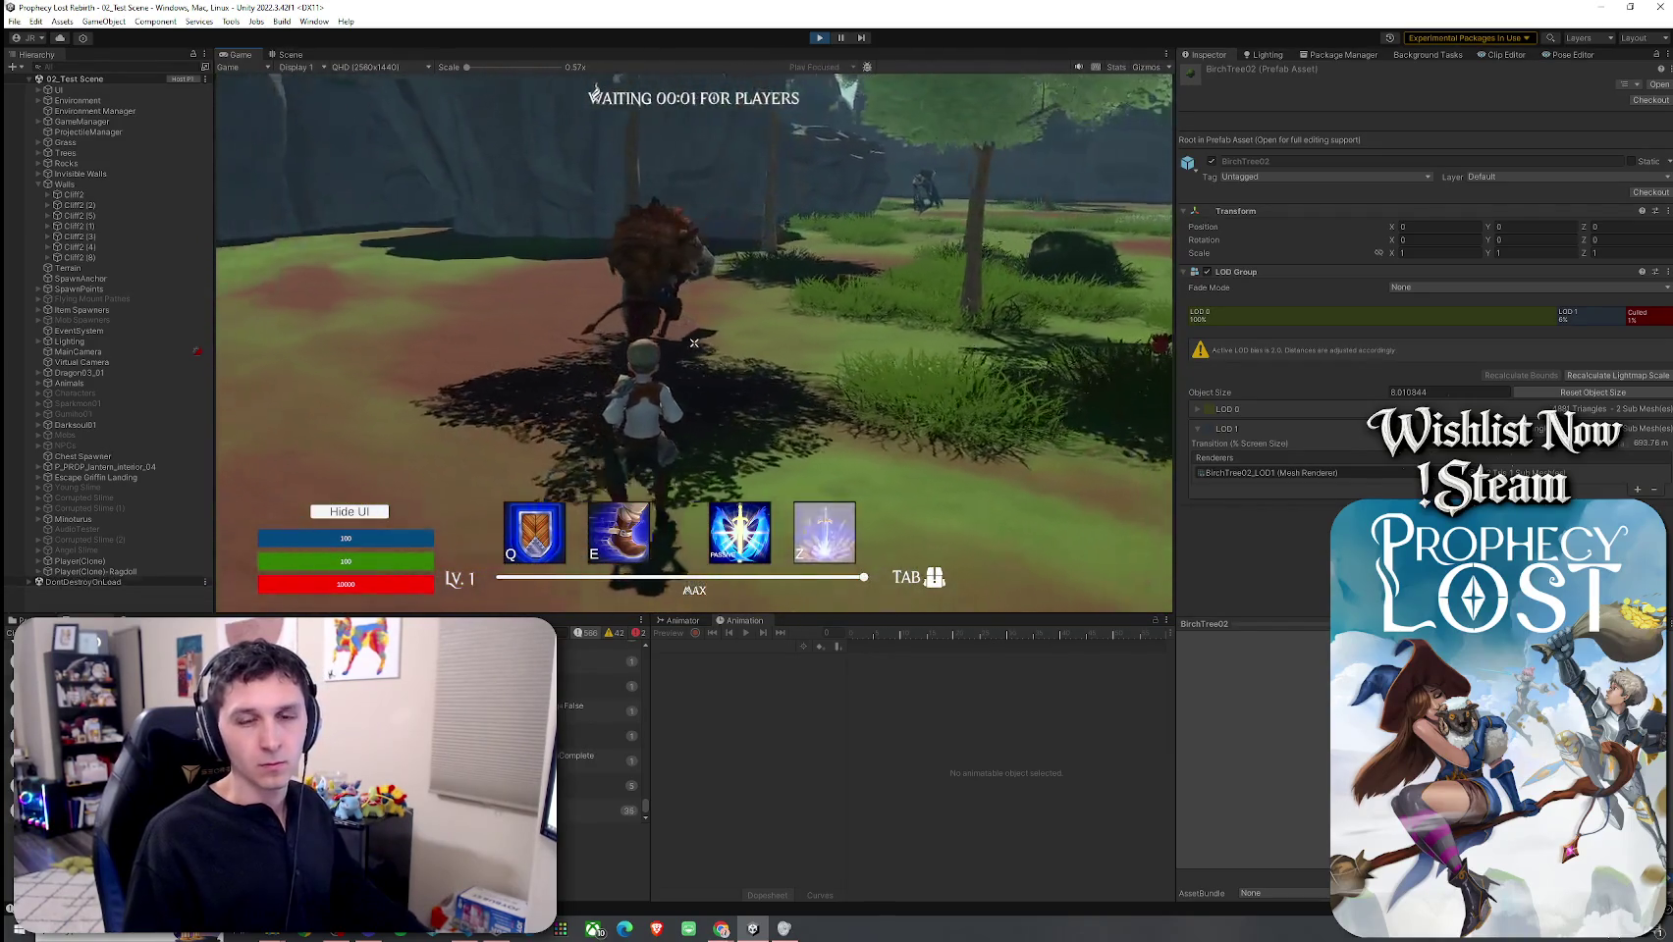
key(w)
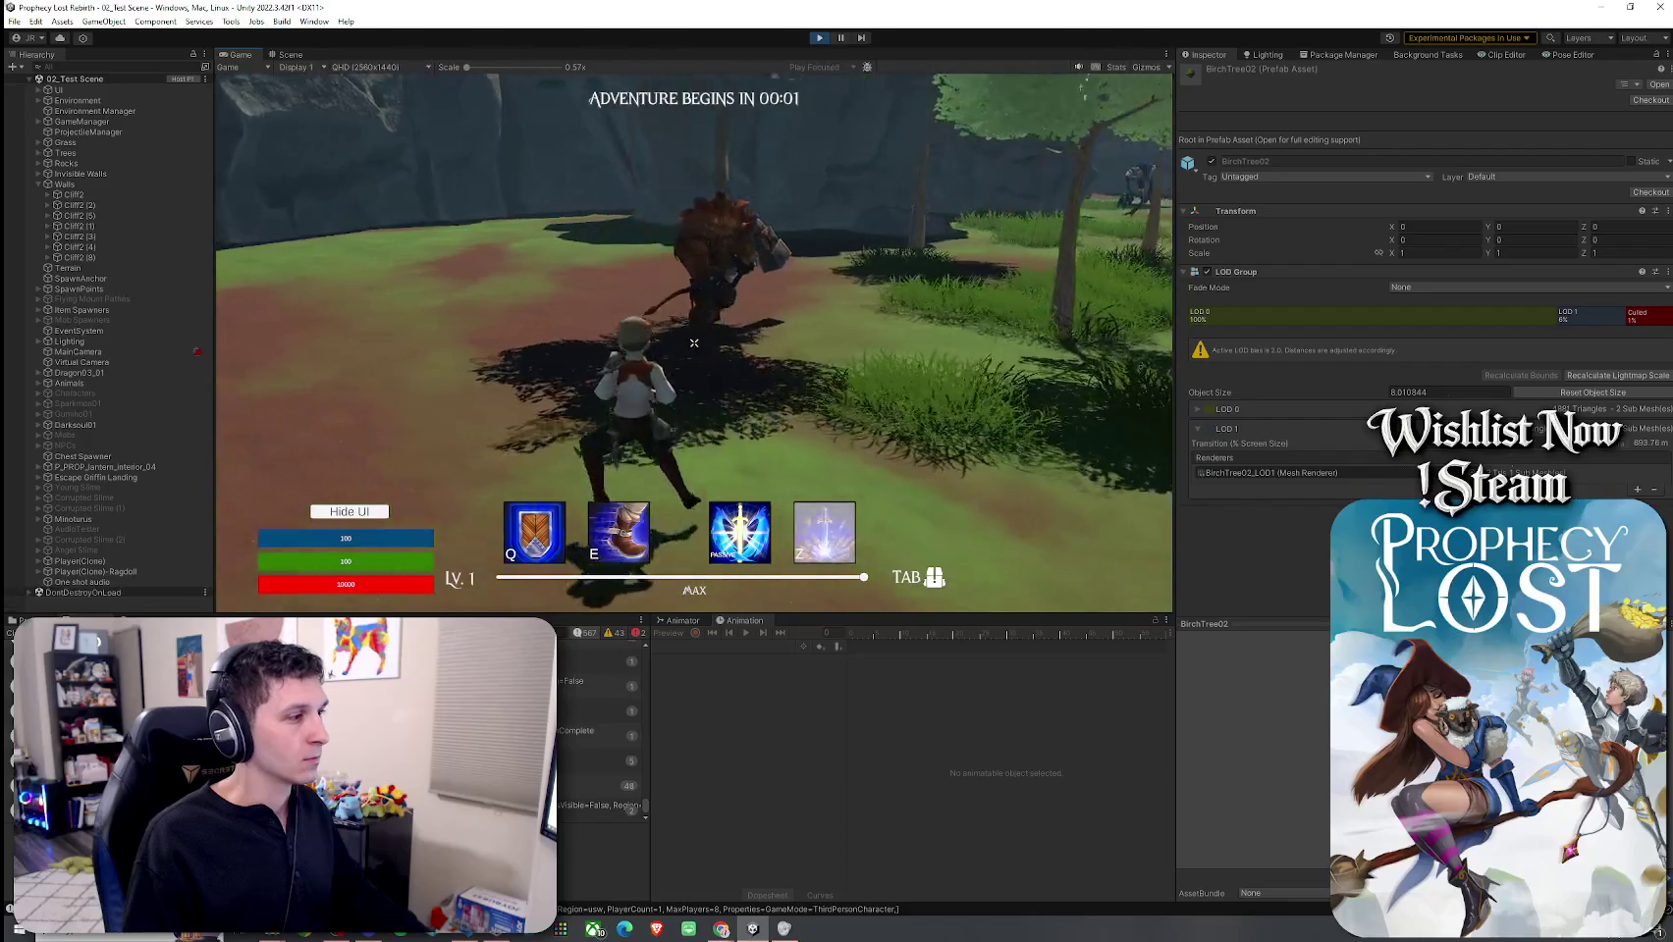
key(w)
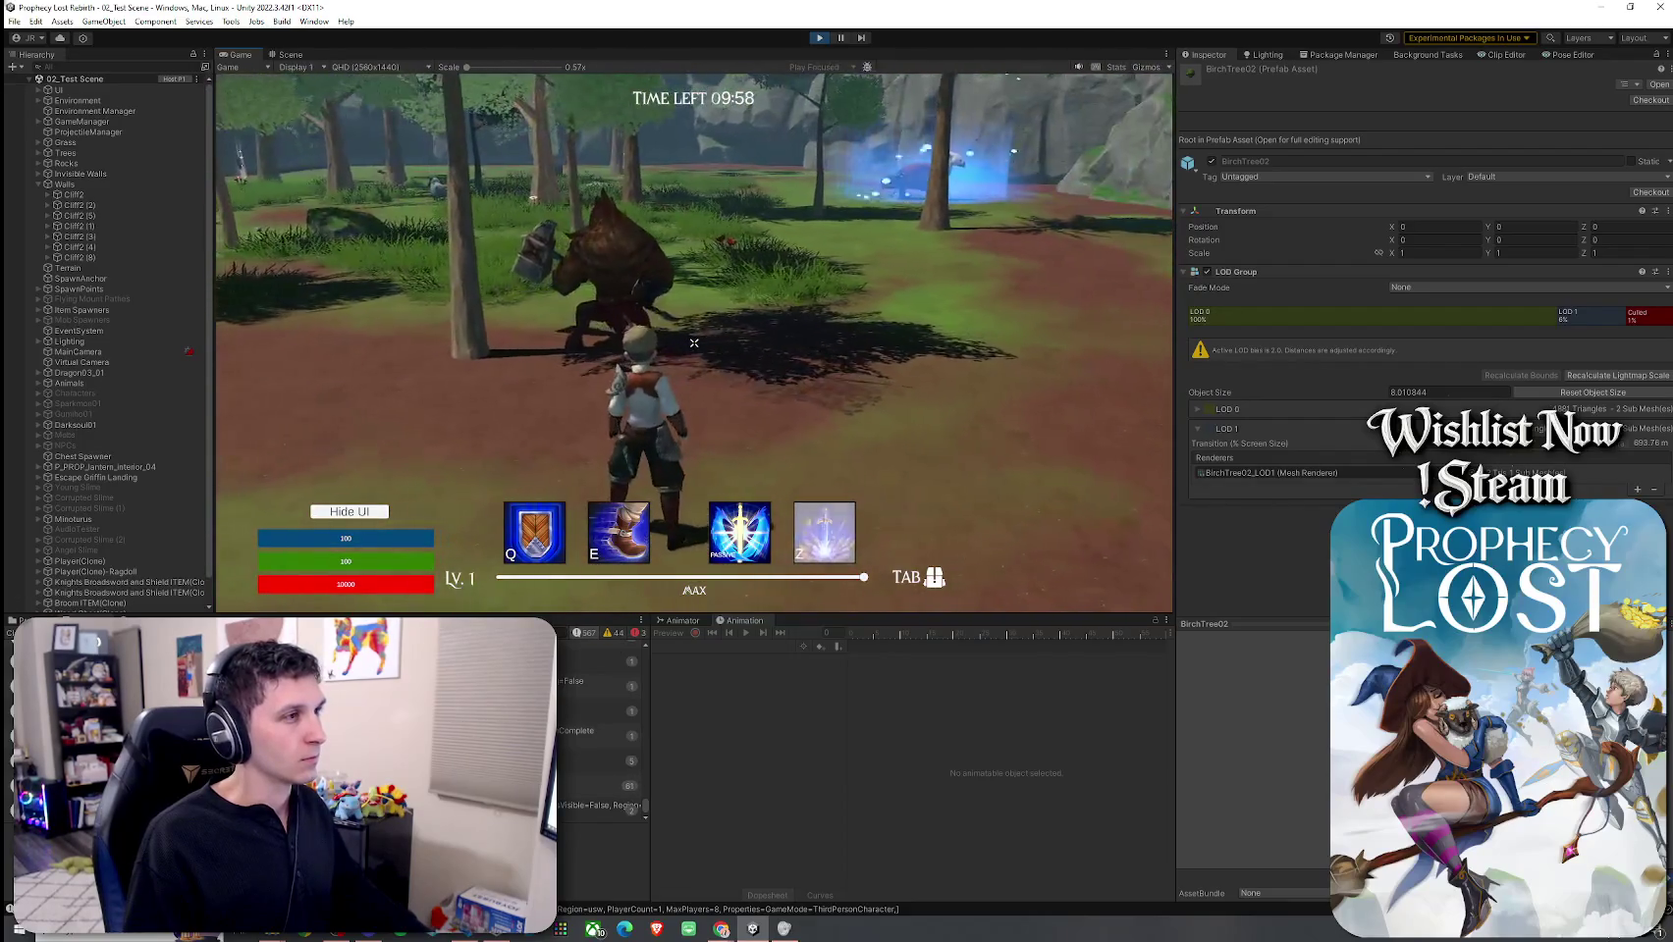
key(super)
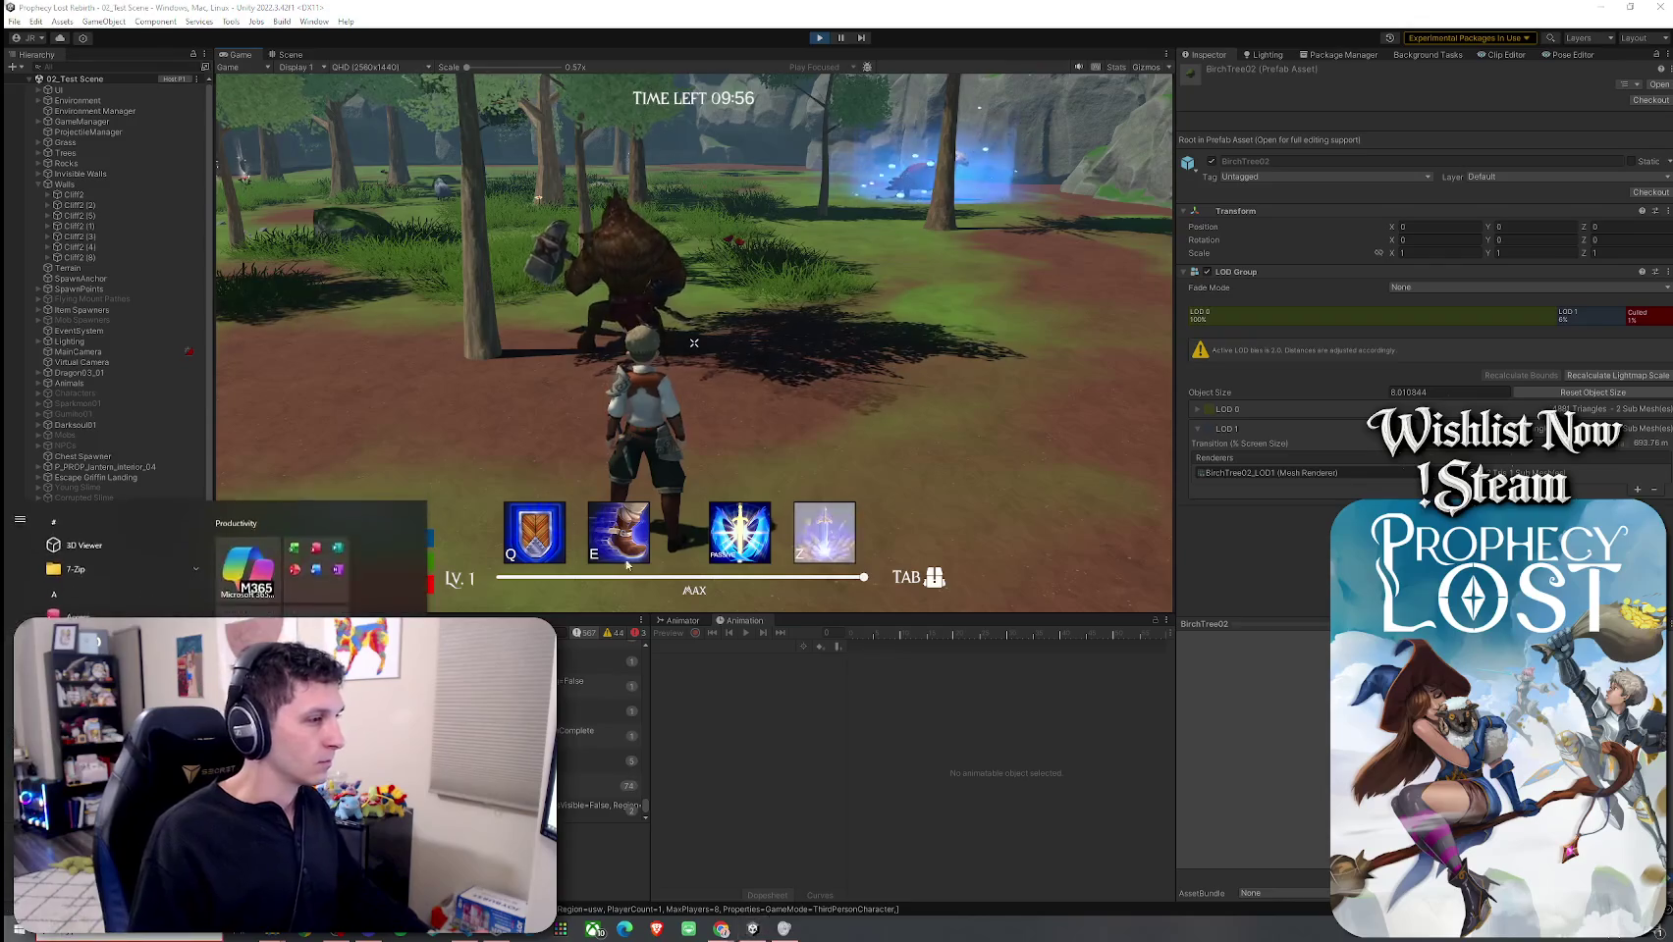
Step: Enlarge the Console panel and filter its log with the search term 'MobAI]'
drag(638, 613, 638, 162)
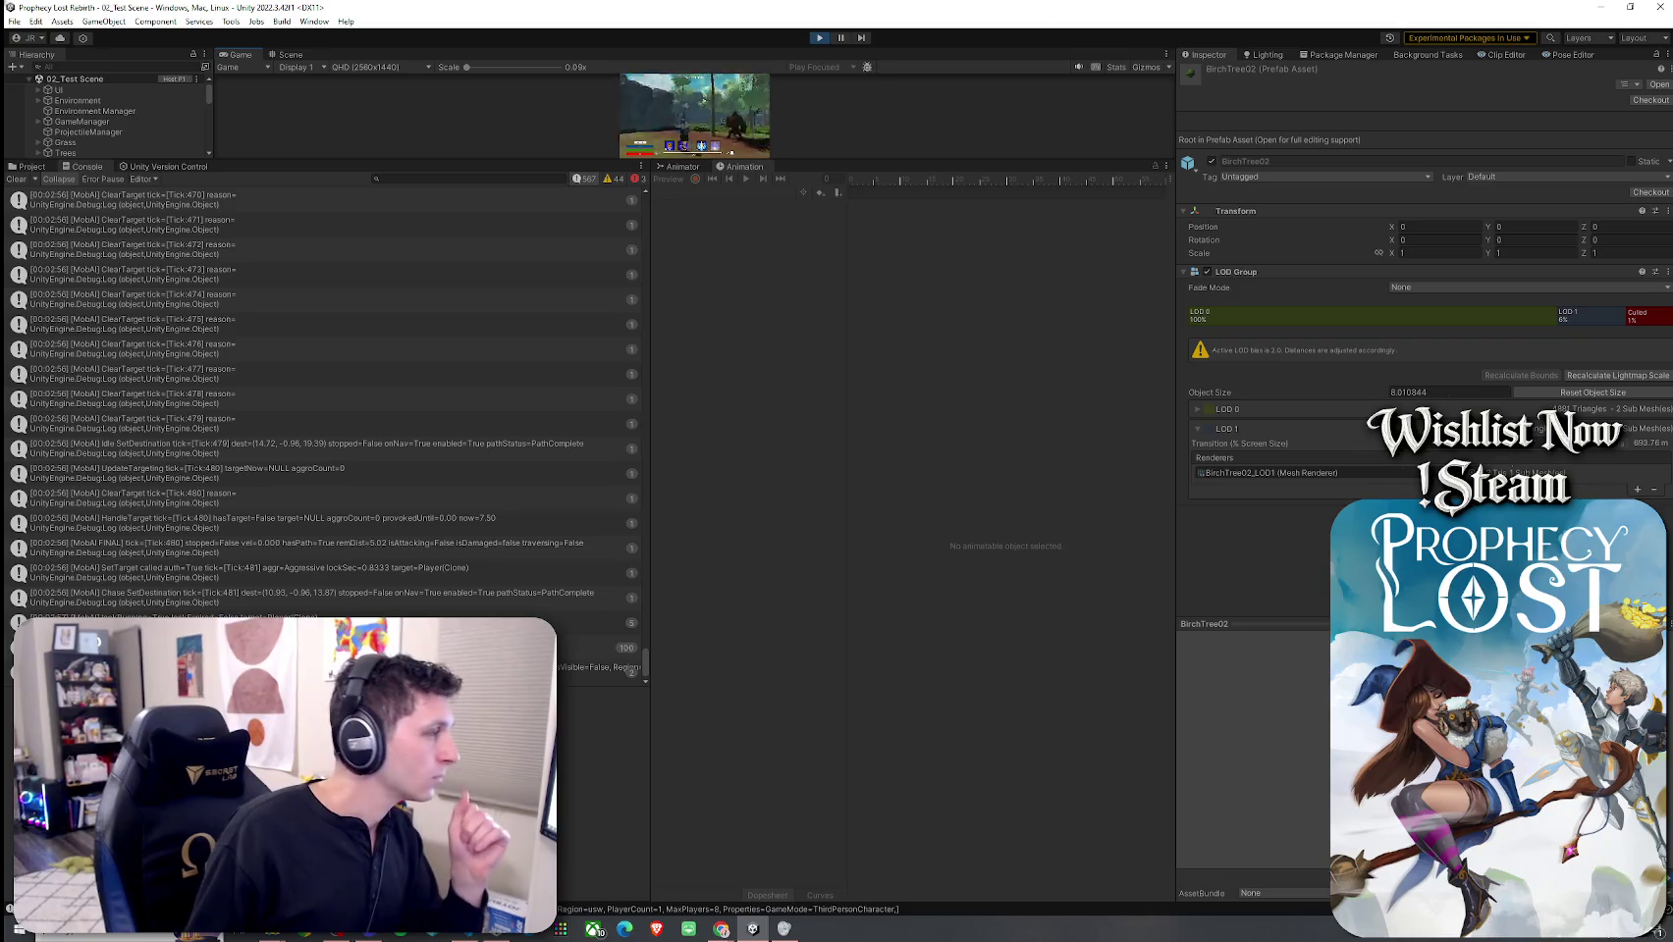
click(478, 181)
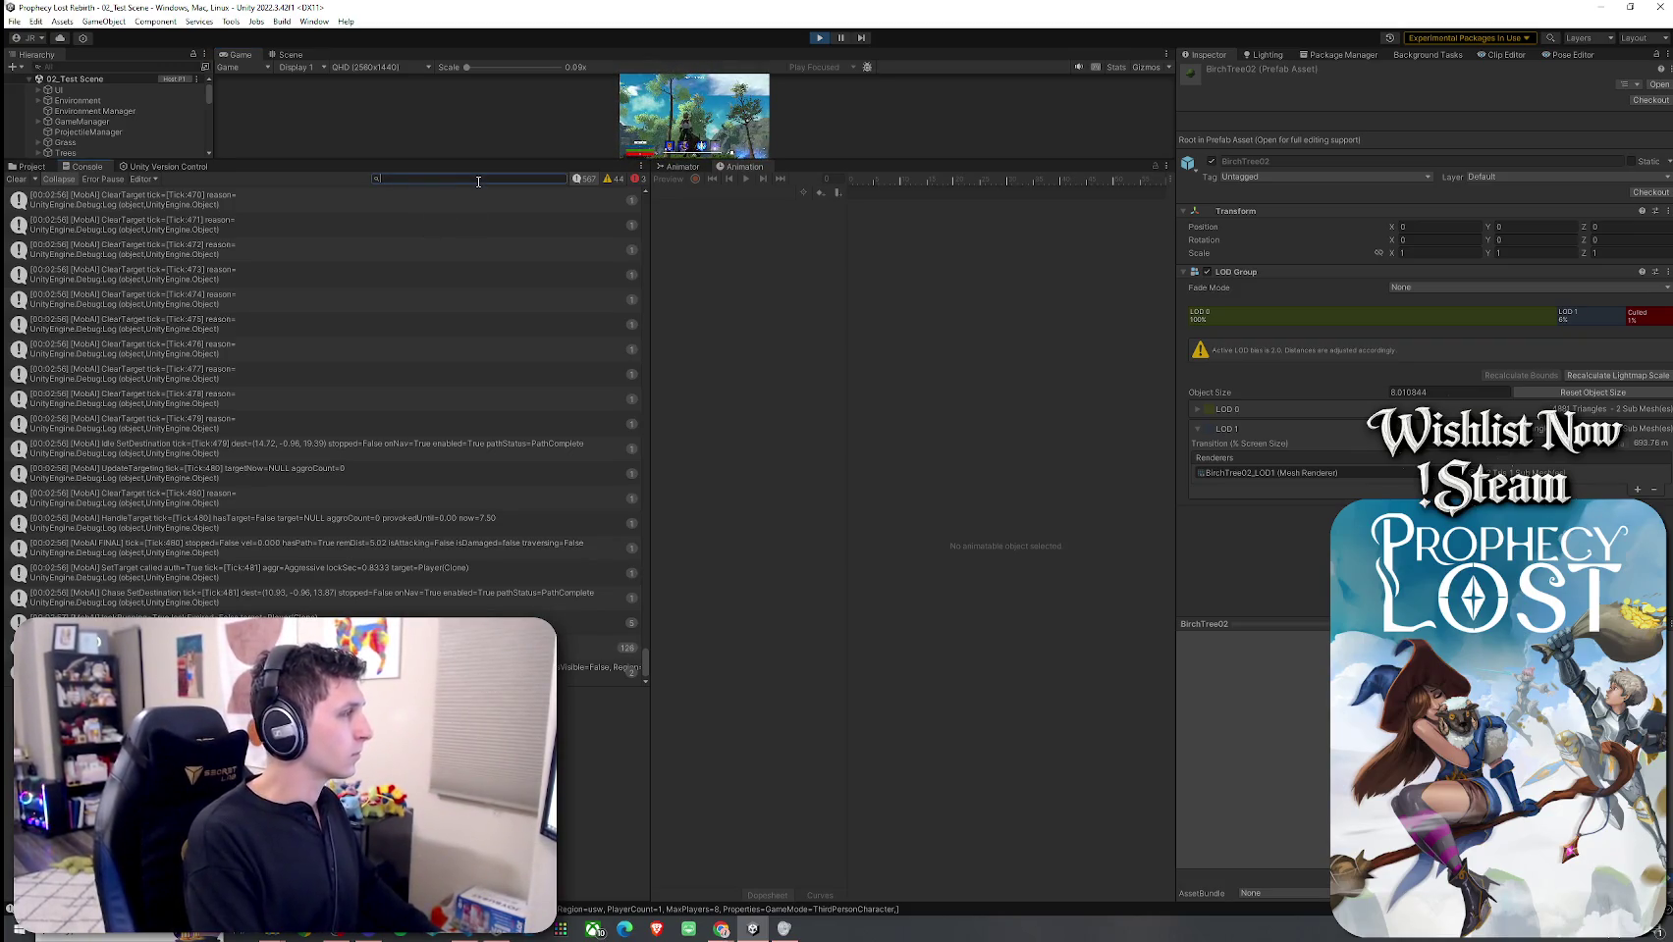
text(MobAI)
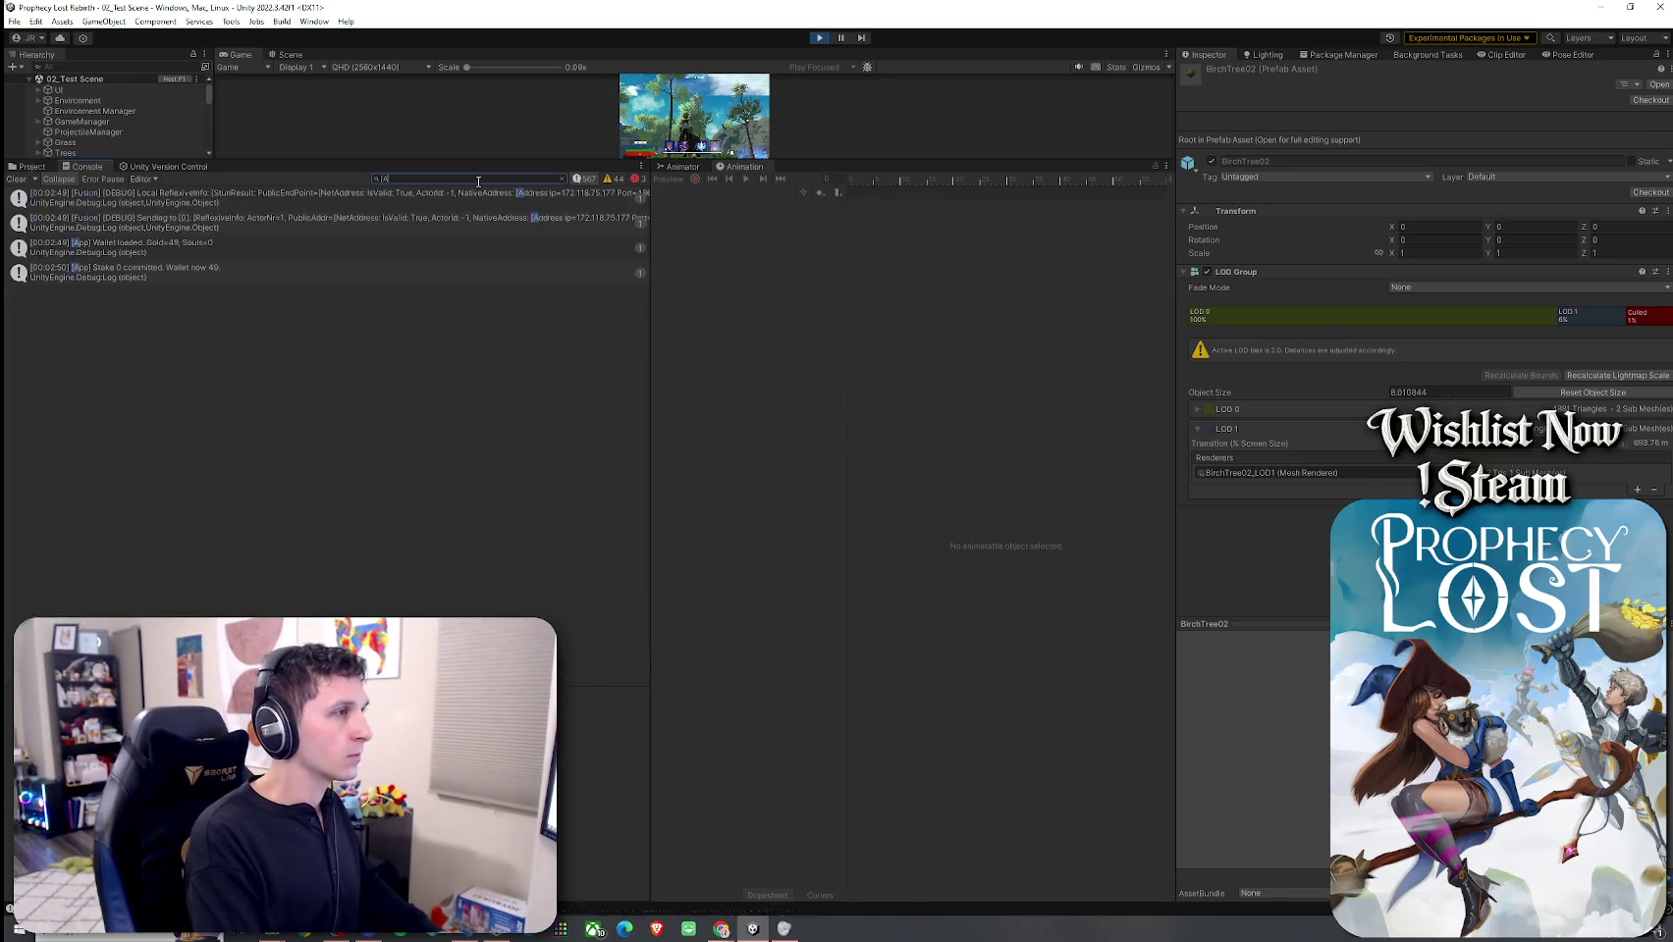
text(])
Step: Scroll to the bottom of the filtered log and select the newest [MobAI] targeting entry
mouse_move(644, 222)
mouse_down()
mouse_move(670, 605)
mouse_move(654, 684)
mouse_up()
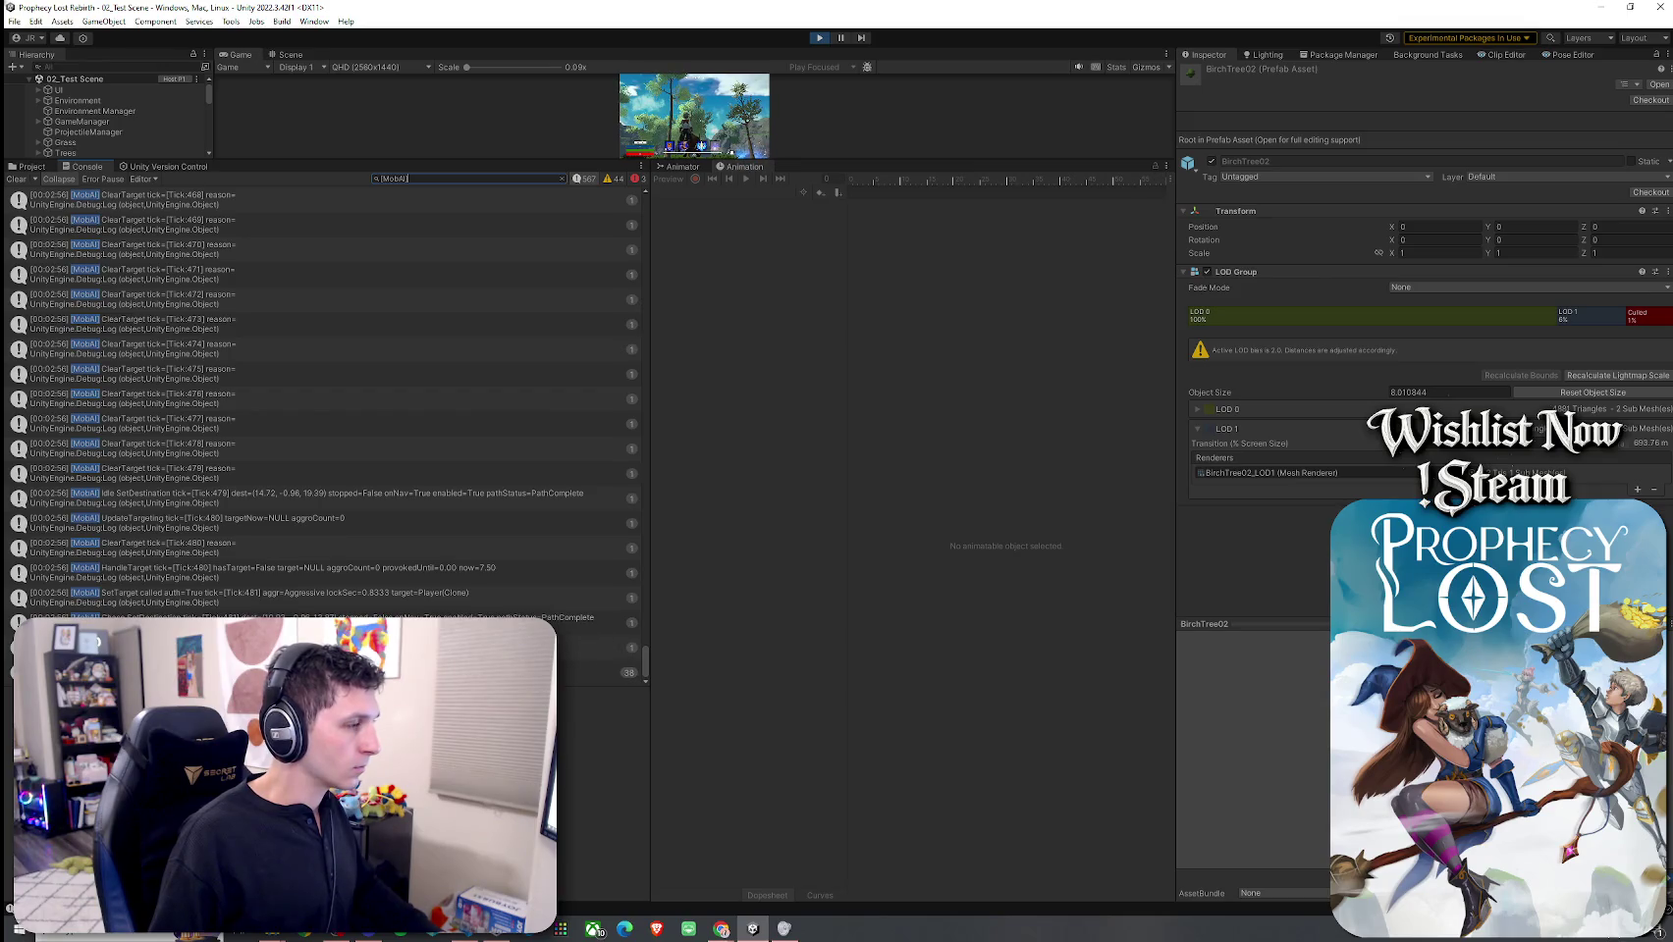
click(589, 672)
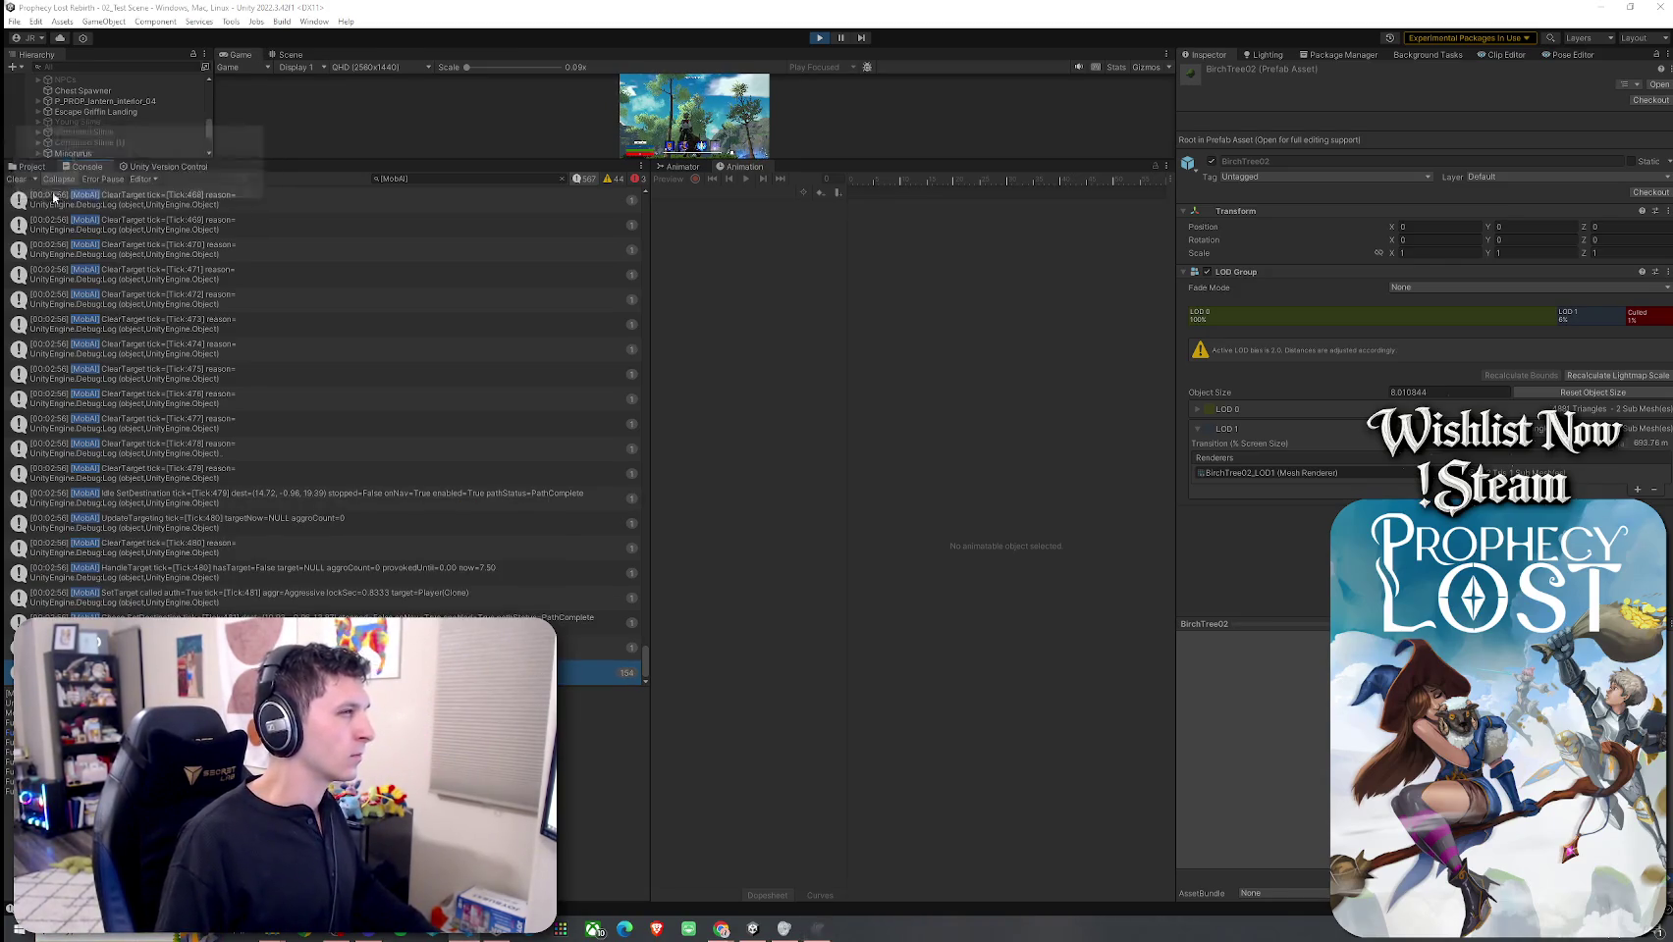
click(31, 157)
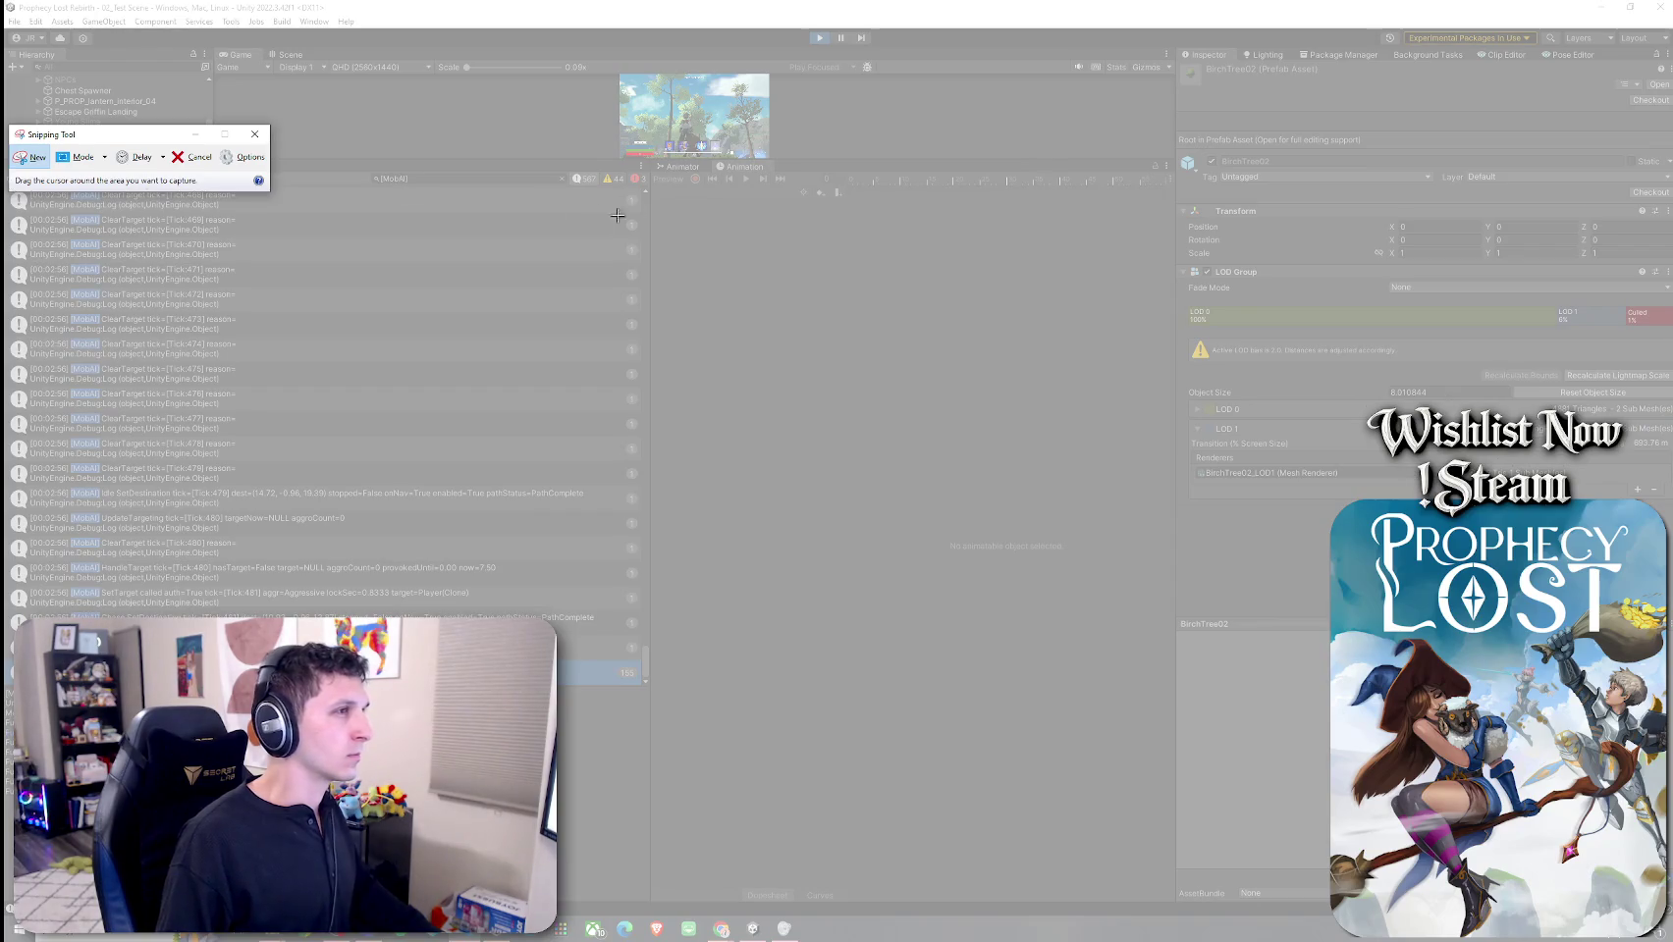
Step: Snip the filtered MobAI console area, then close the snip without saving it
mouse_move(642, 182)
mouse_down()
mouse_move(110, 758)
mouse_move(7, 689)
mouse_move(4, 800)
mouse_up()
click(40, 87)
click(768, 69)
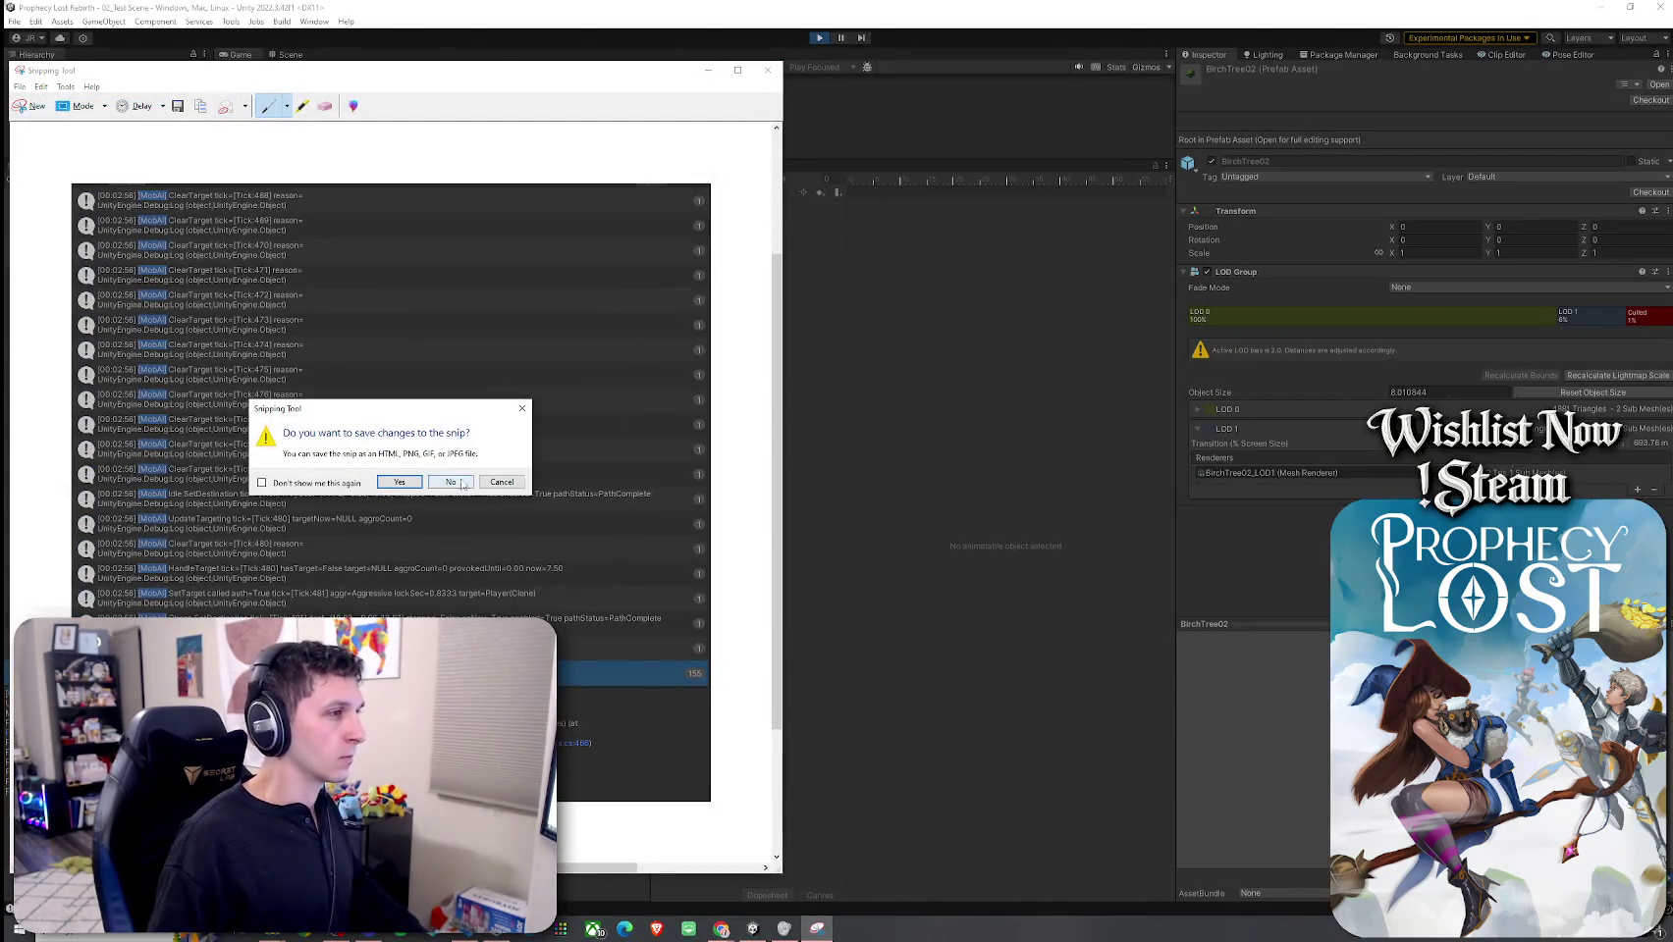
click(461, 483)
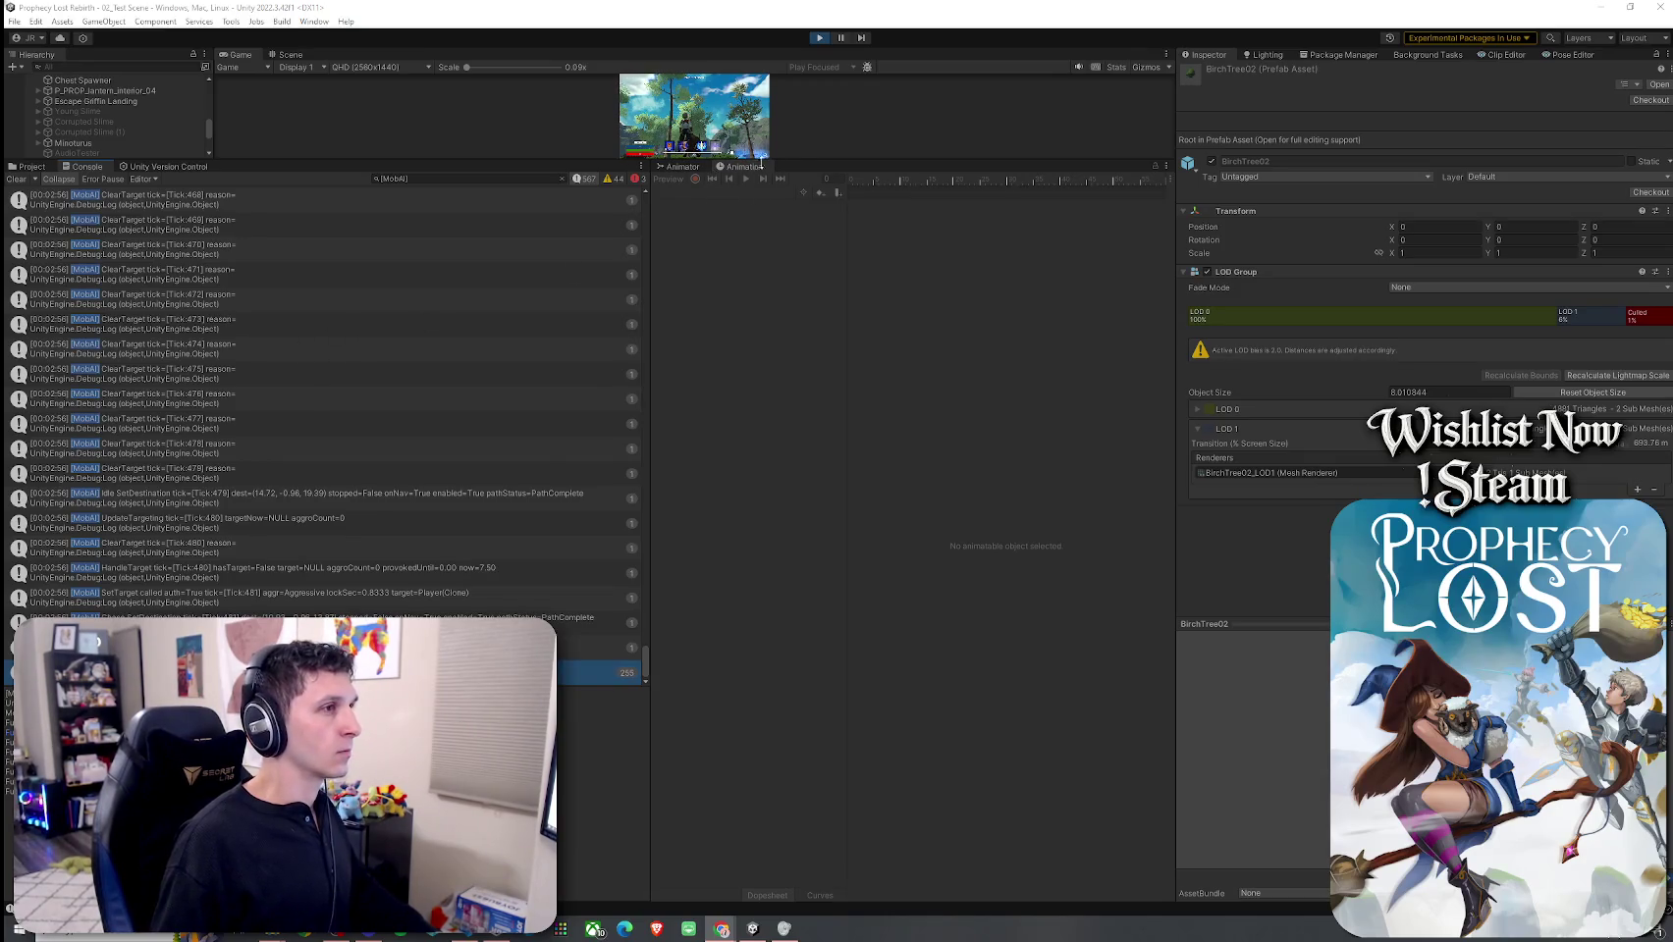
Step: Lower the Game/Console splitter so the running match fills a large Game view
drag(794, 161, 777, 671)
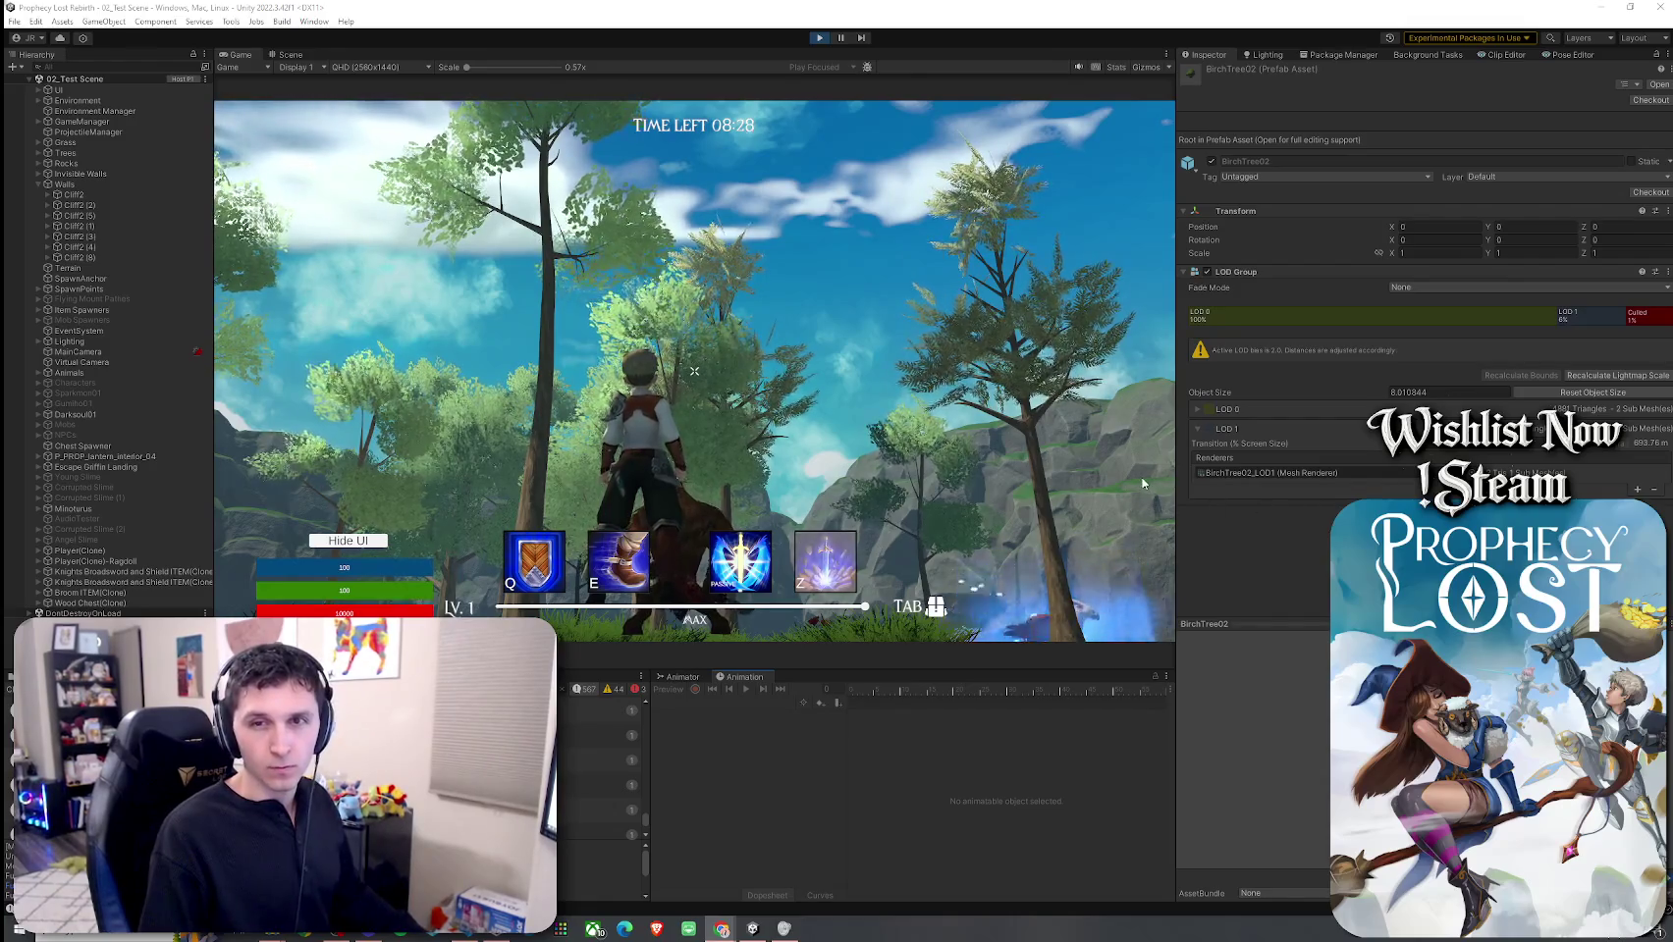
Step: Clear the Console, run at the minotaur with the camera locked on it, then exit Play mode
click(20, 689)
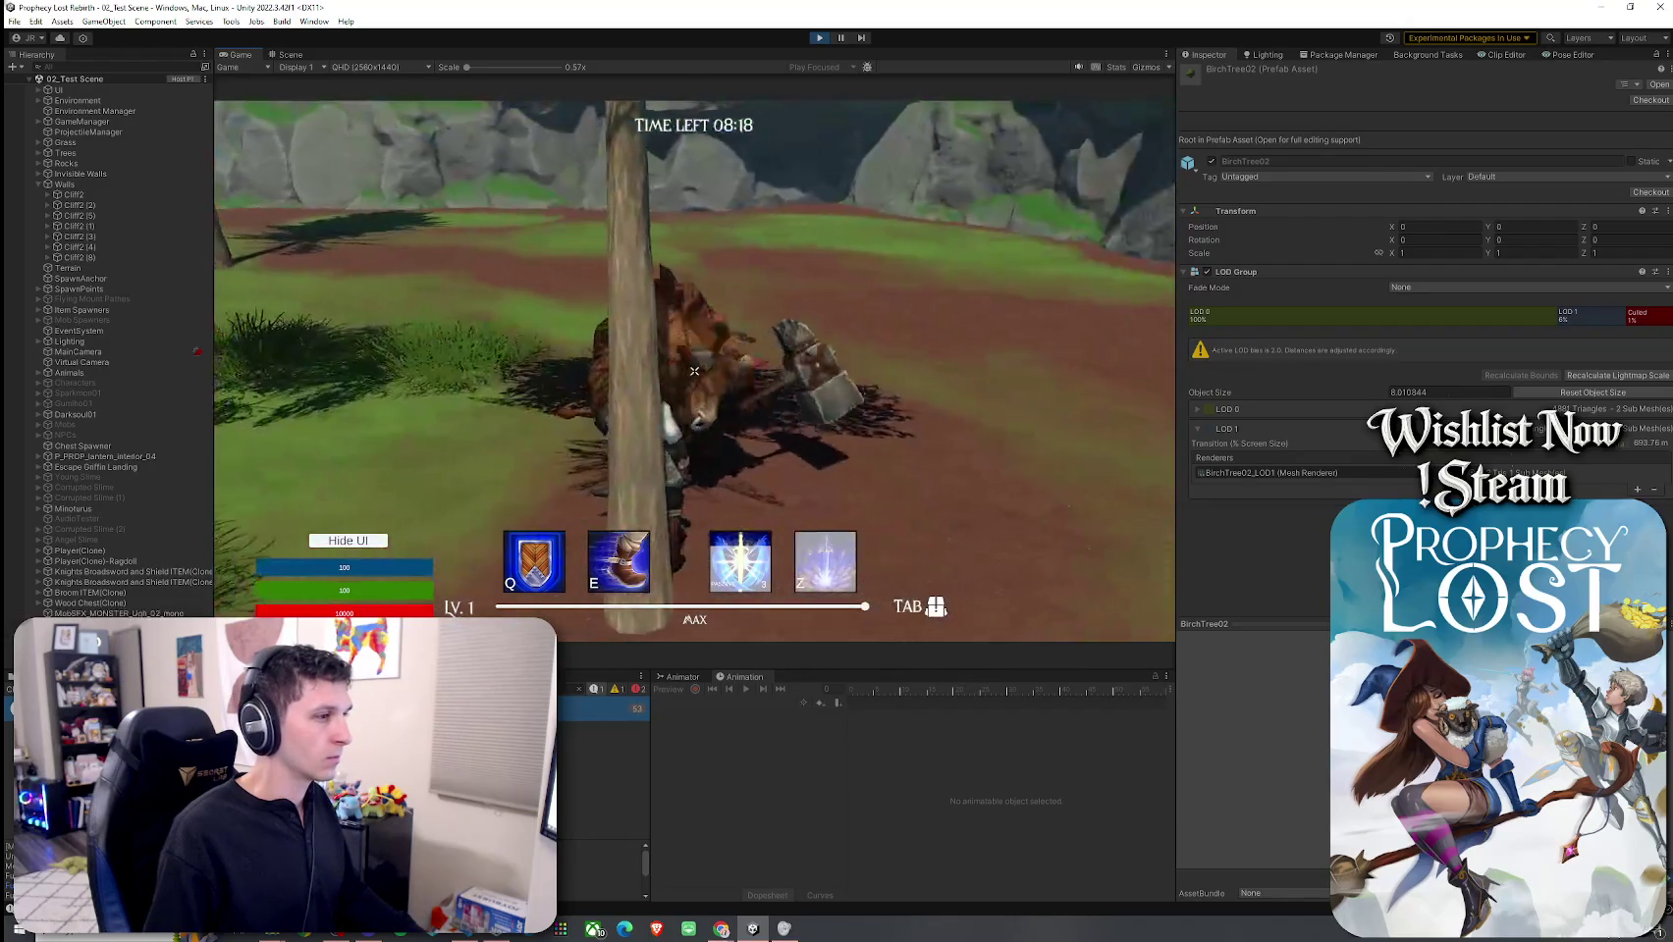
key(super)
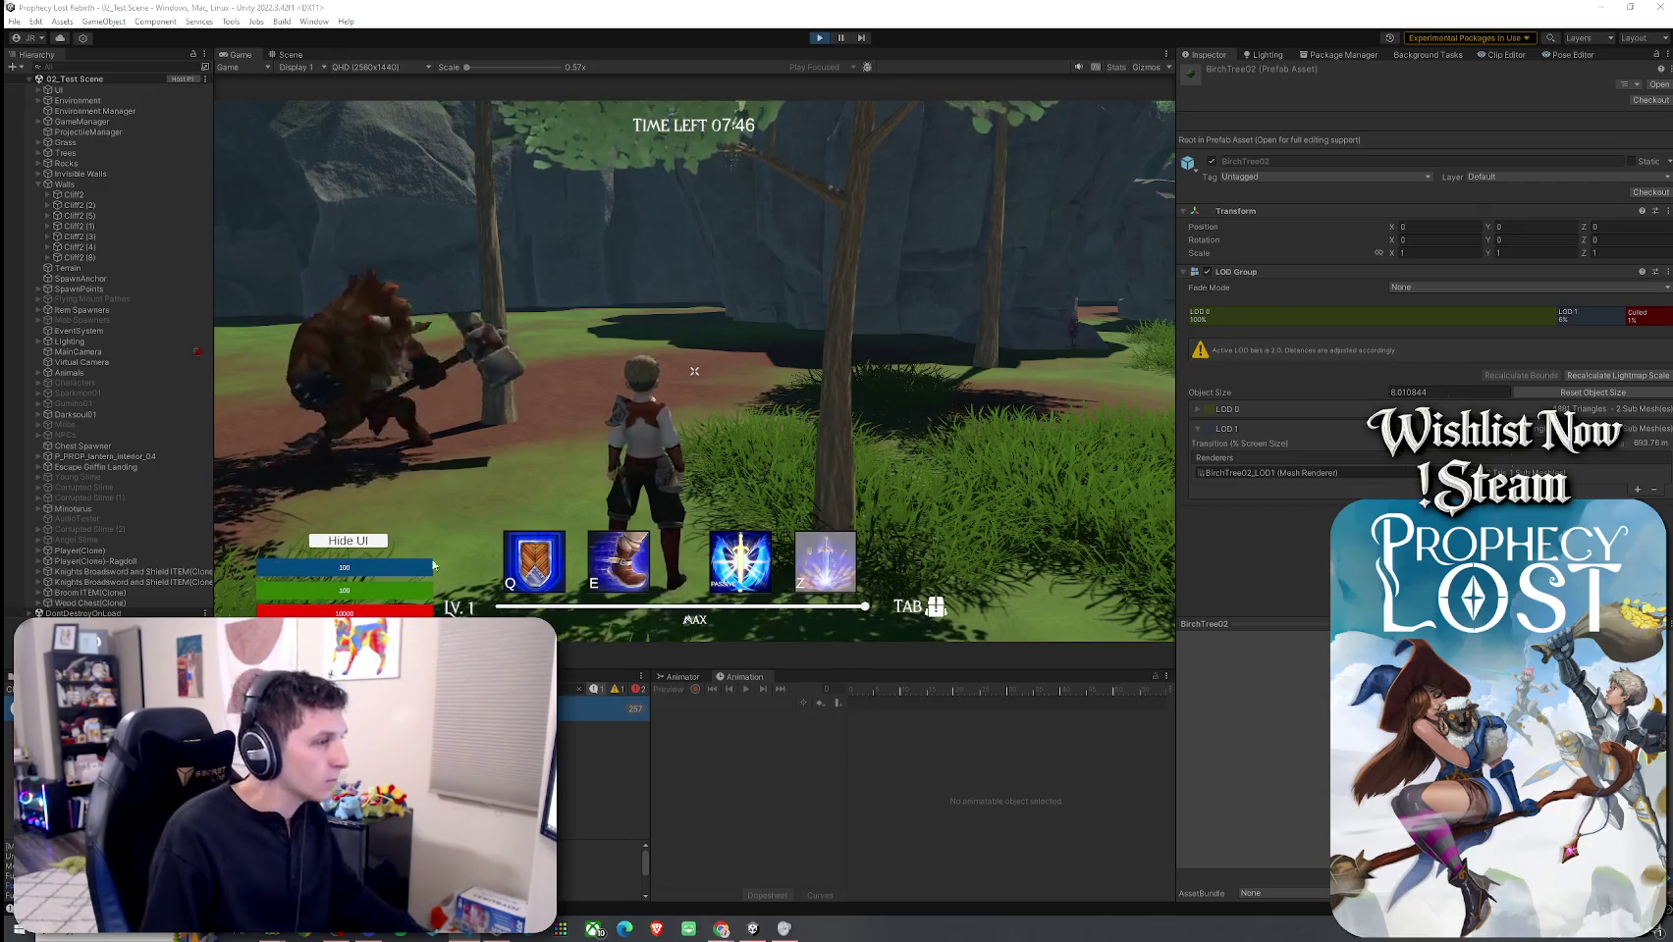
middle_click(694, 371)
key(w)
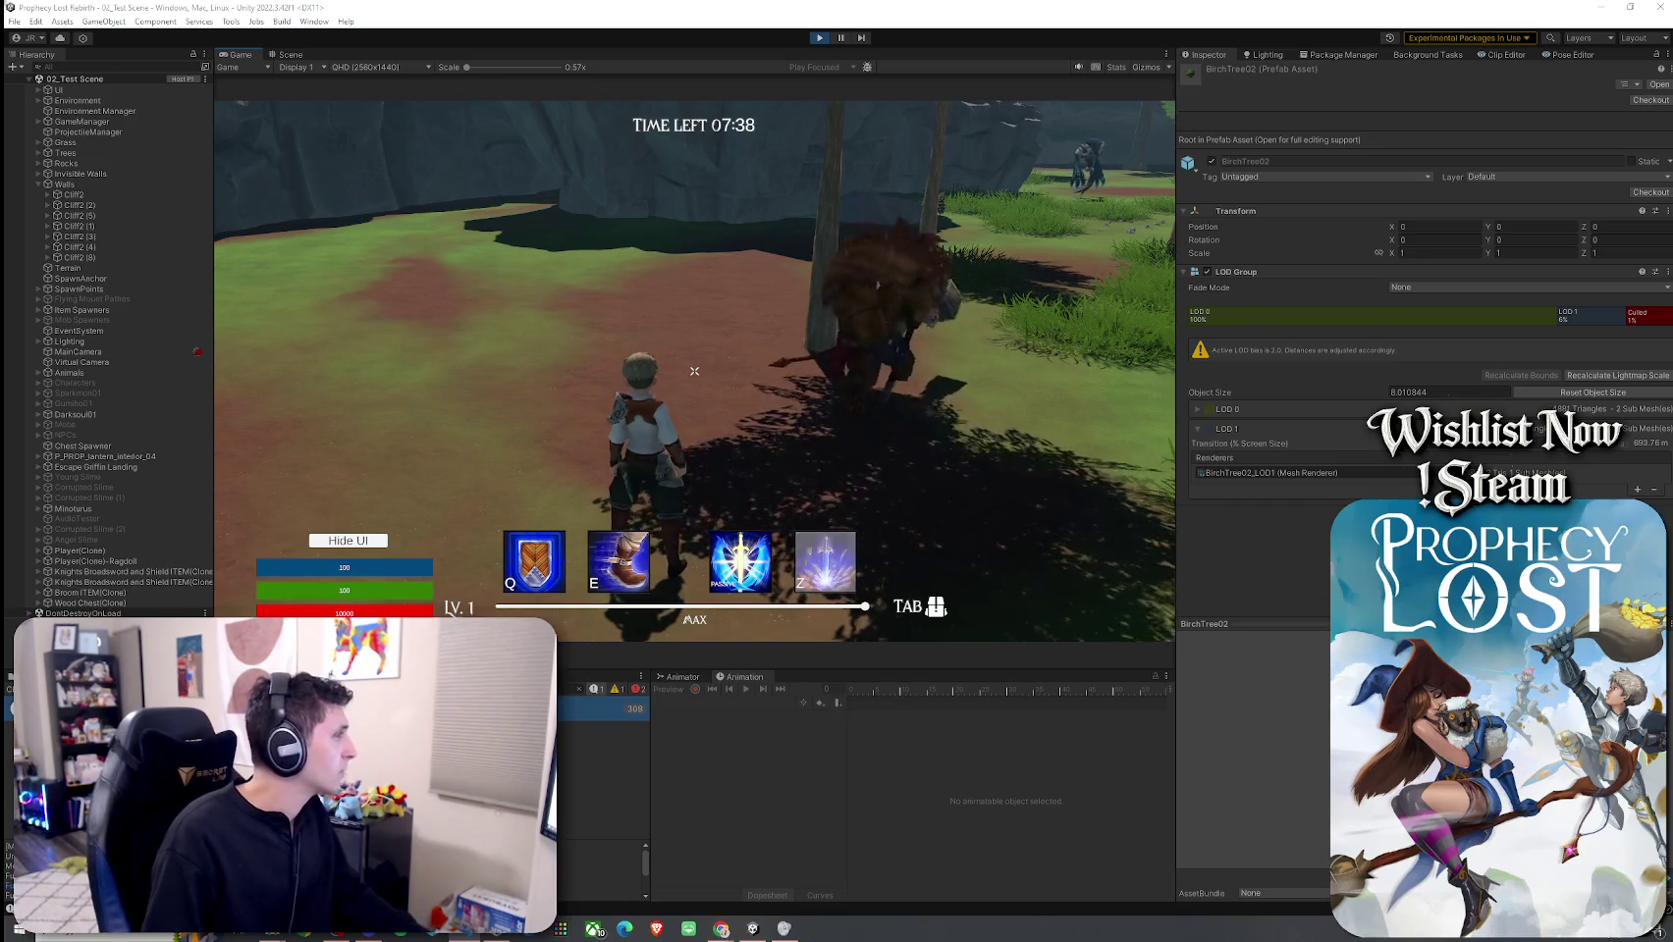
key(ctrl+p)
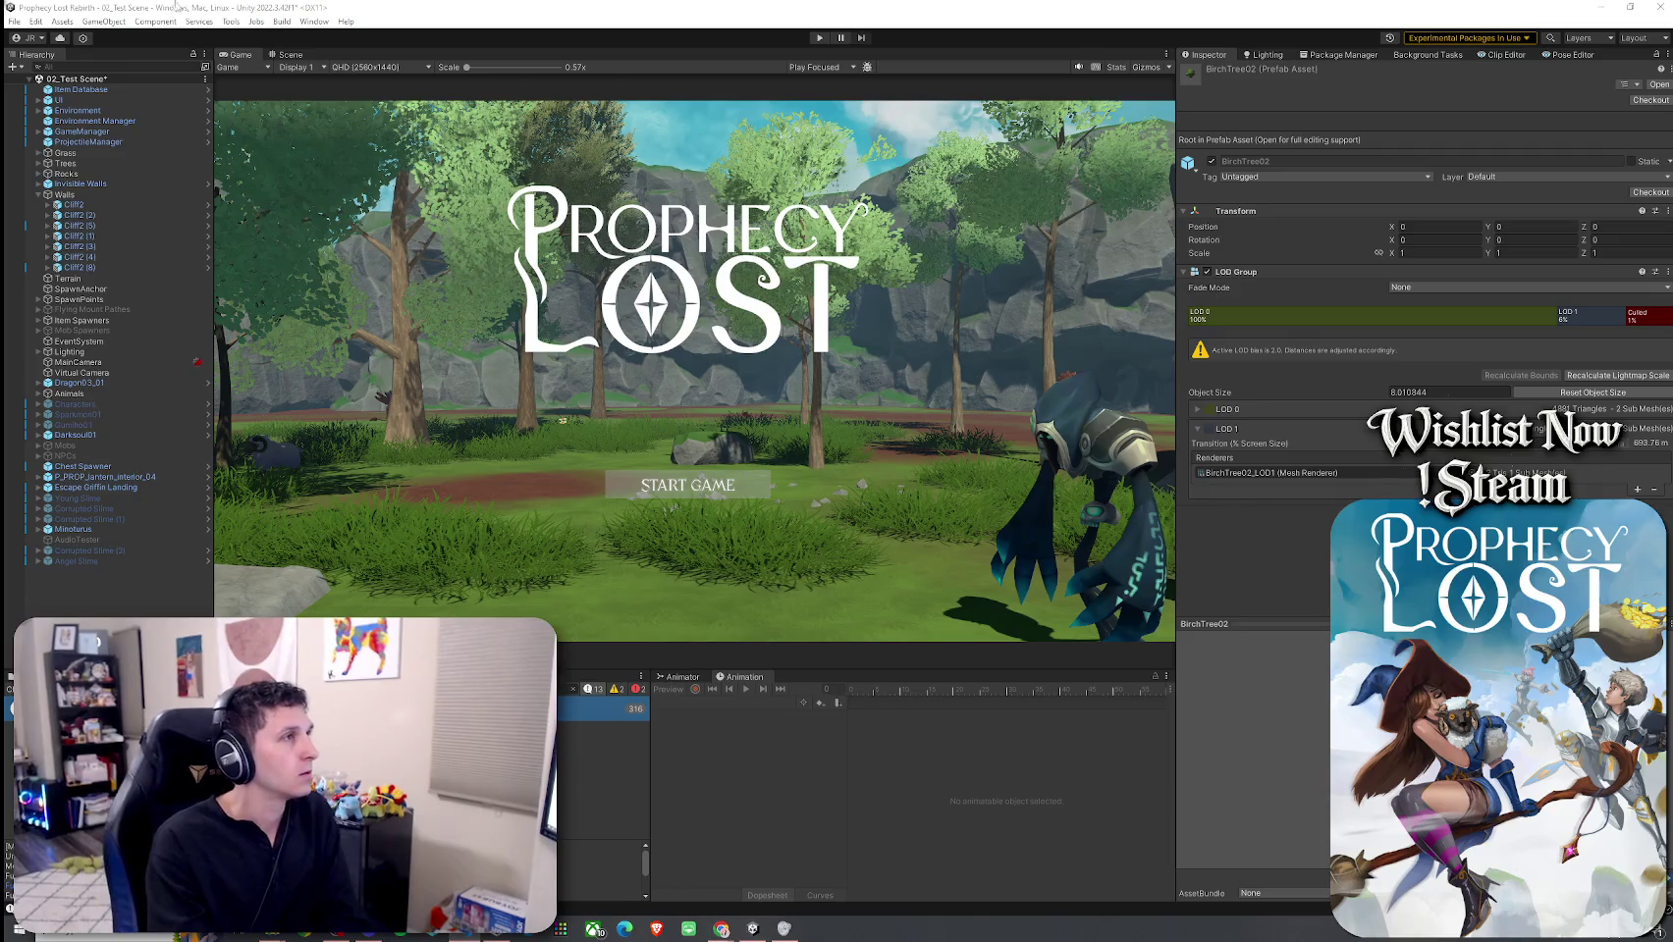
Step: Save the 02_Test Scene with Ctrl+S, then glance at the Project tab and return to the Console
key(alt+e)
key(Left)
key(Escape)
key(ctrl+s)
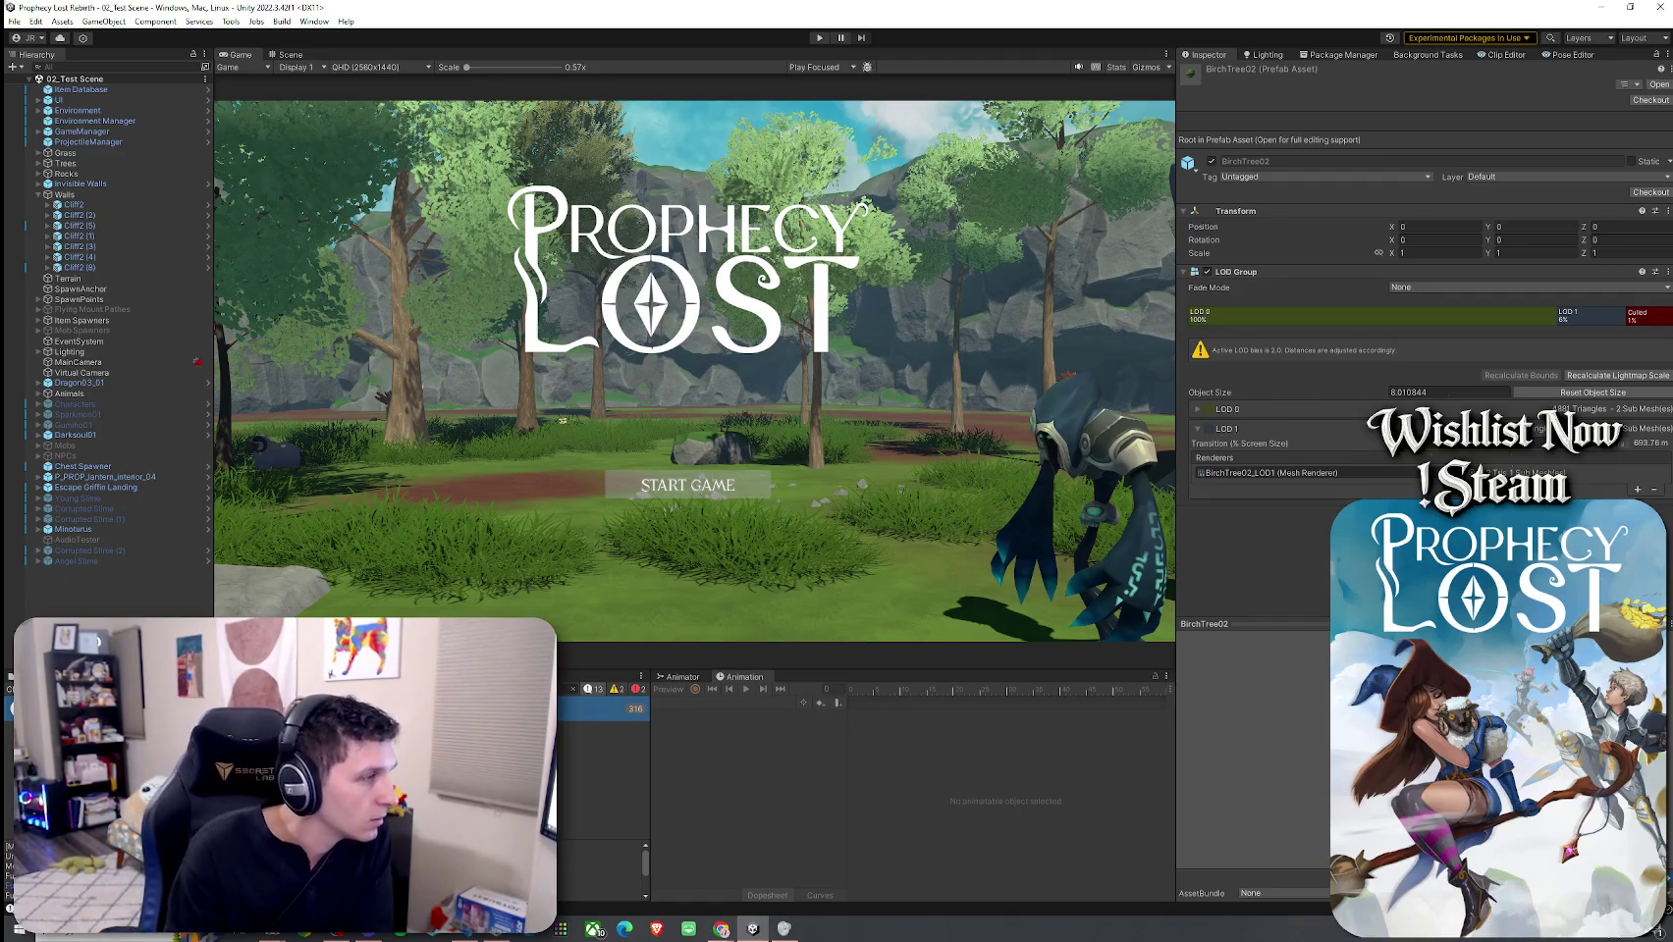
key(ctrl+5)
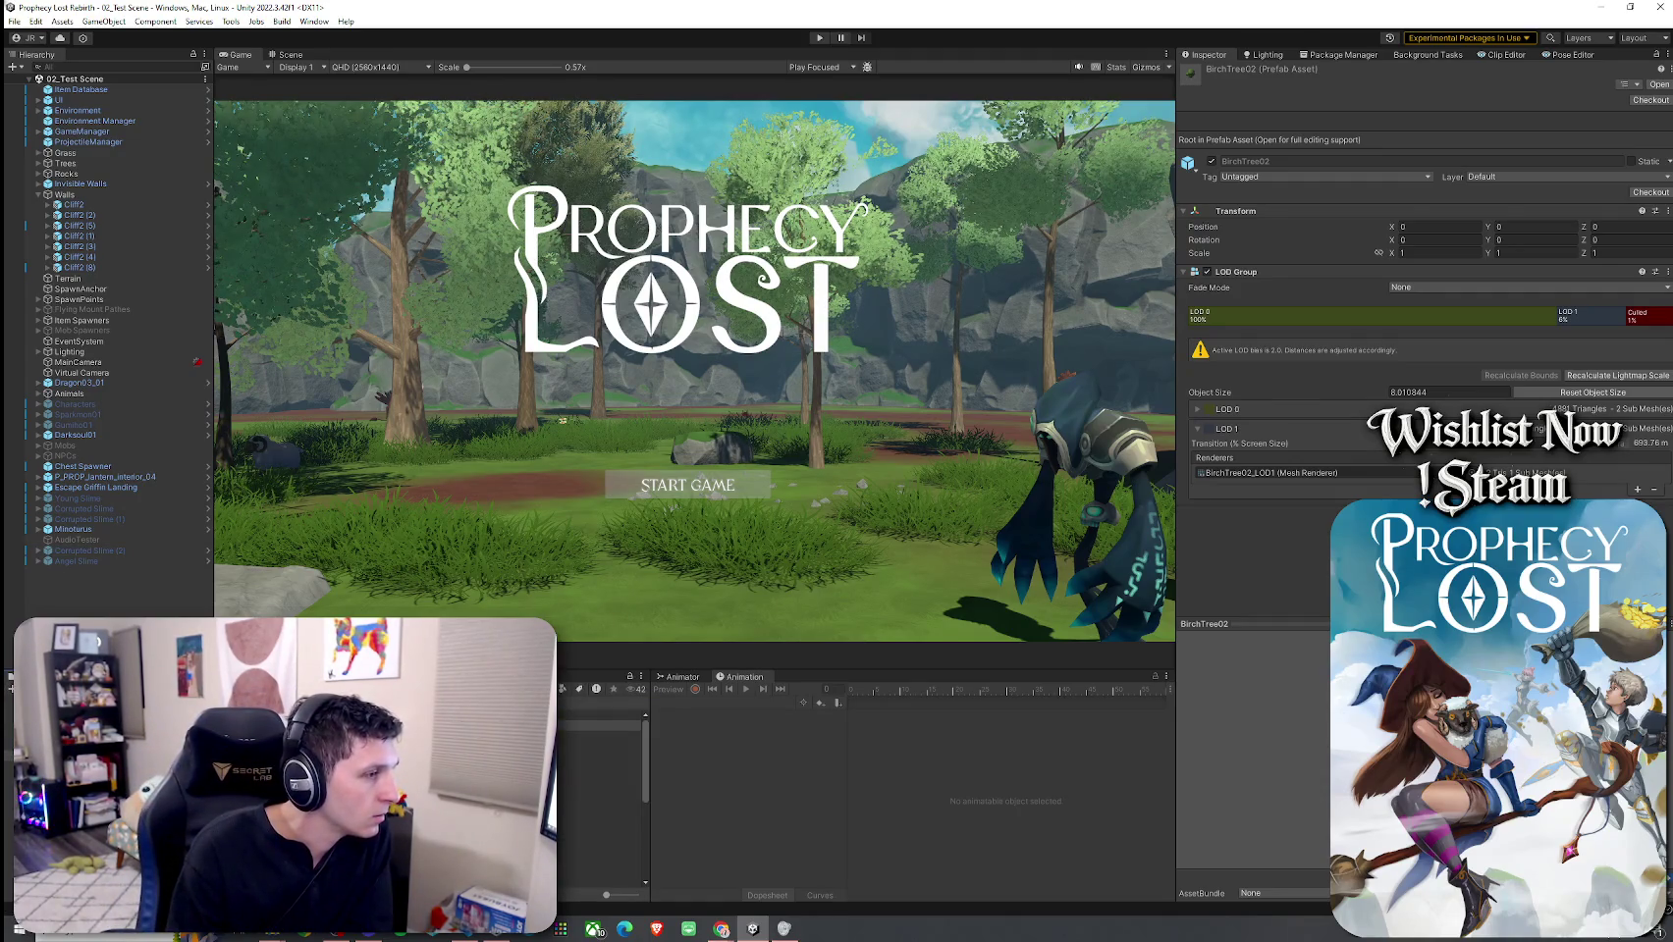
key(ctrl+shift+c)
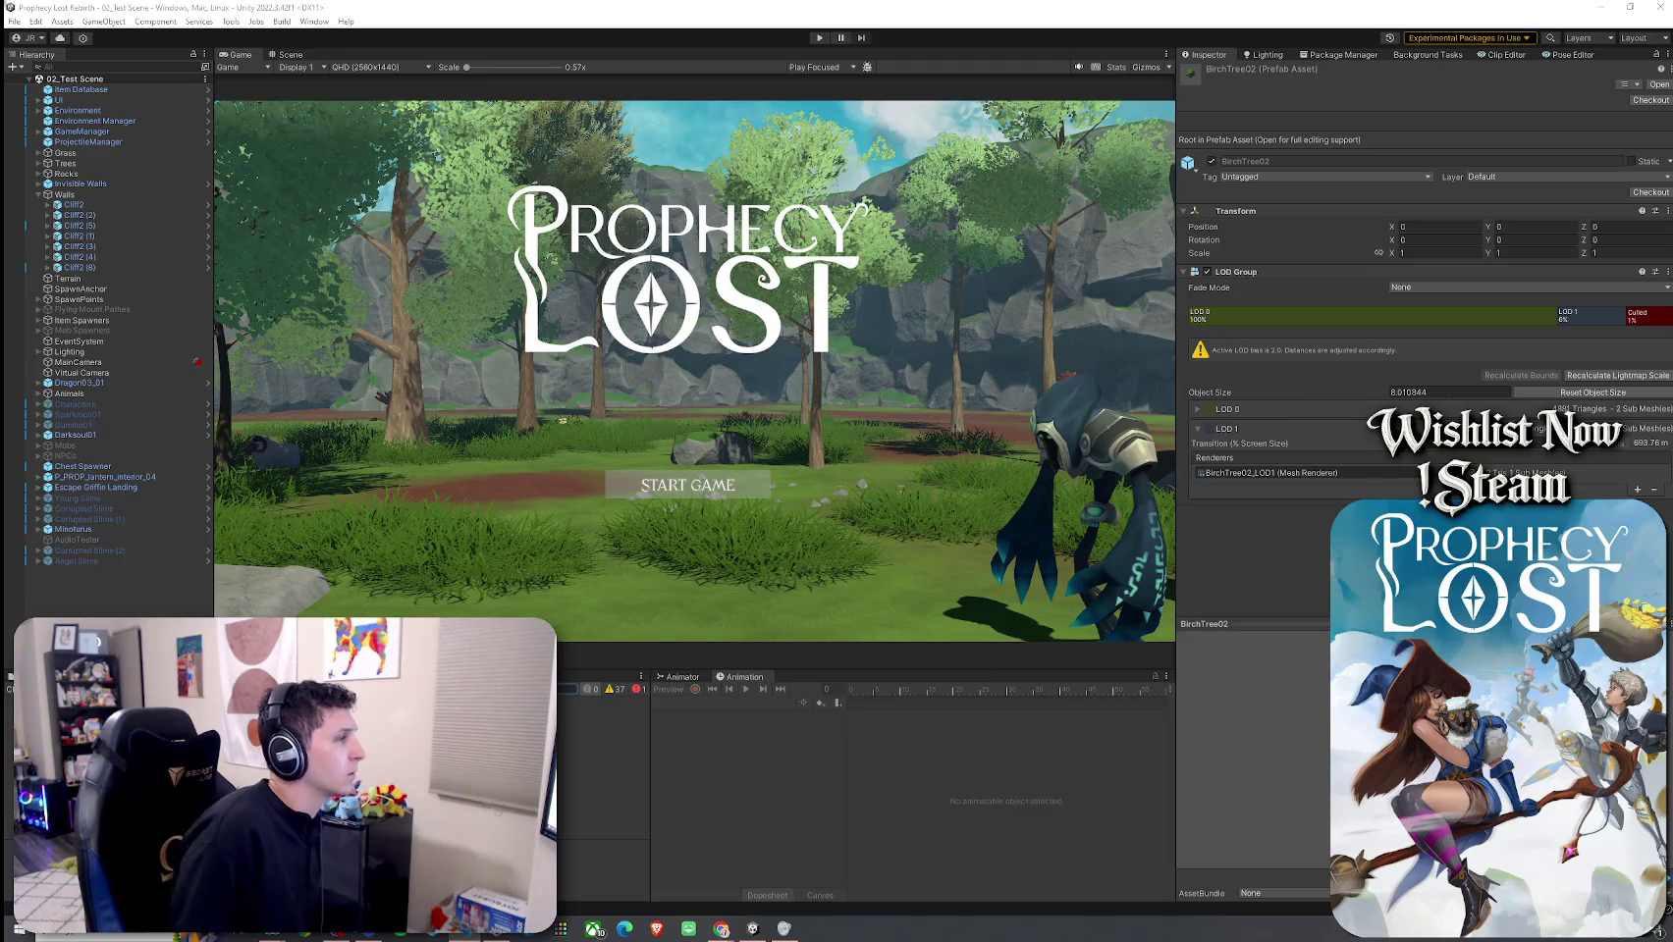
Step: Enter Play mode and choose START GAME so the player spawns in the waiting lobby
click(13, 22)
key(Escape)
key(ctrl+p)
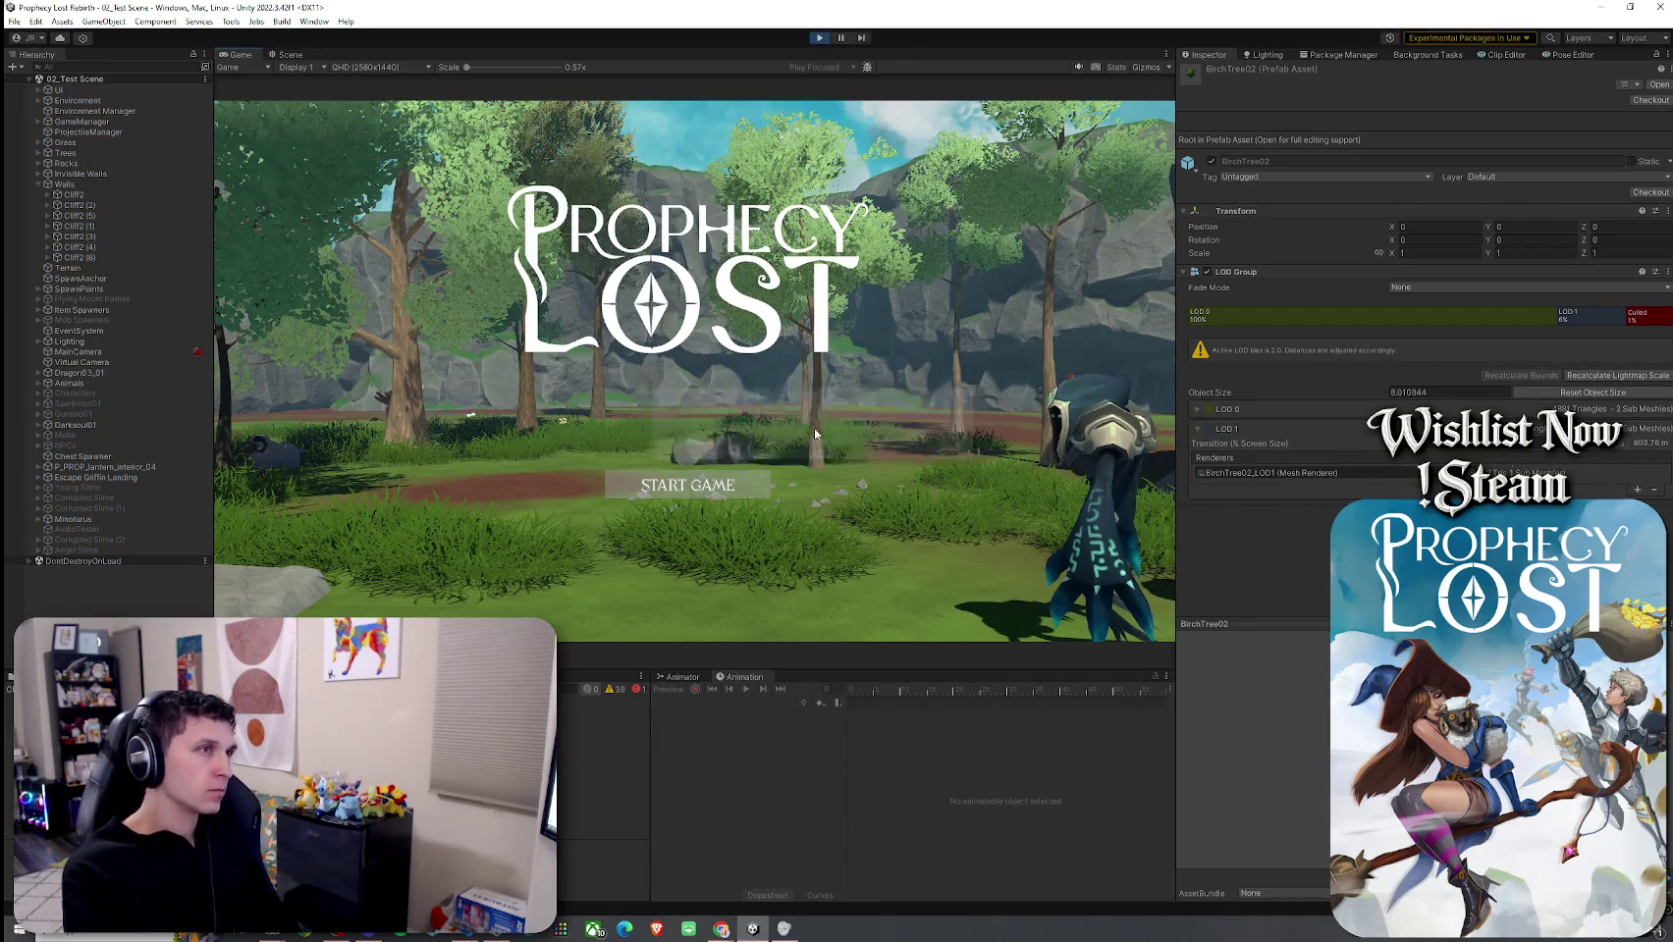
click(733, 489)
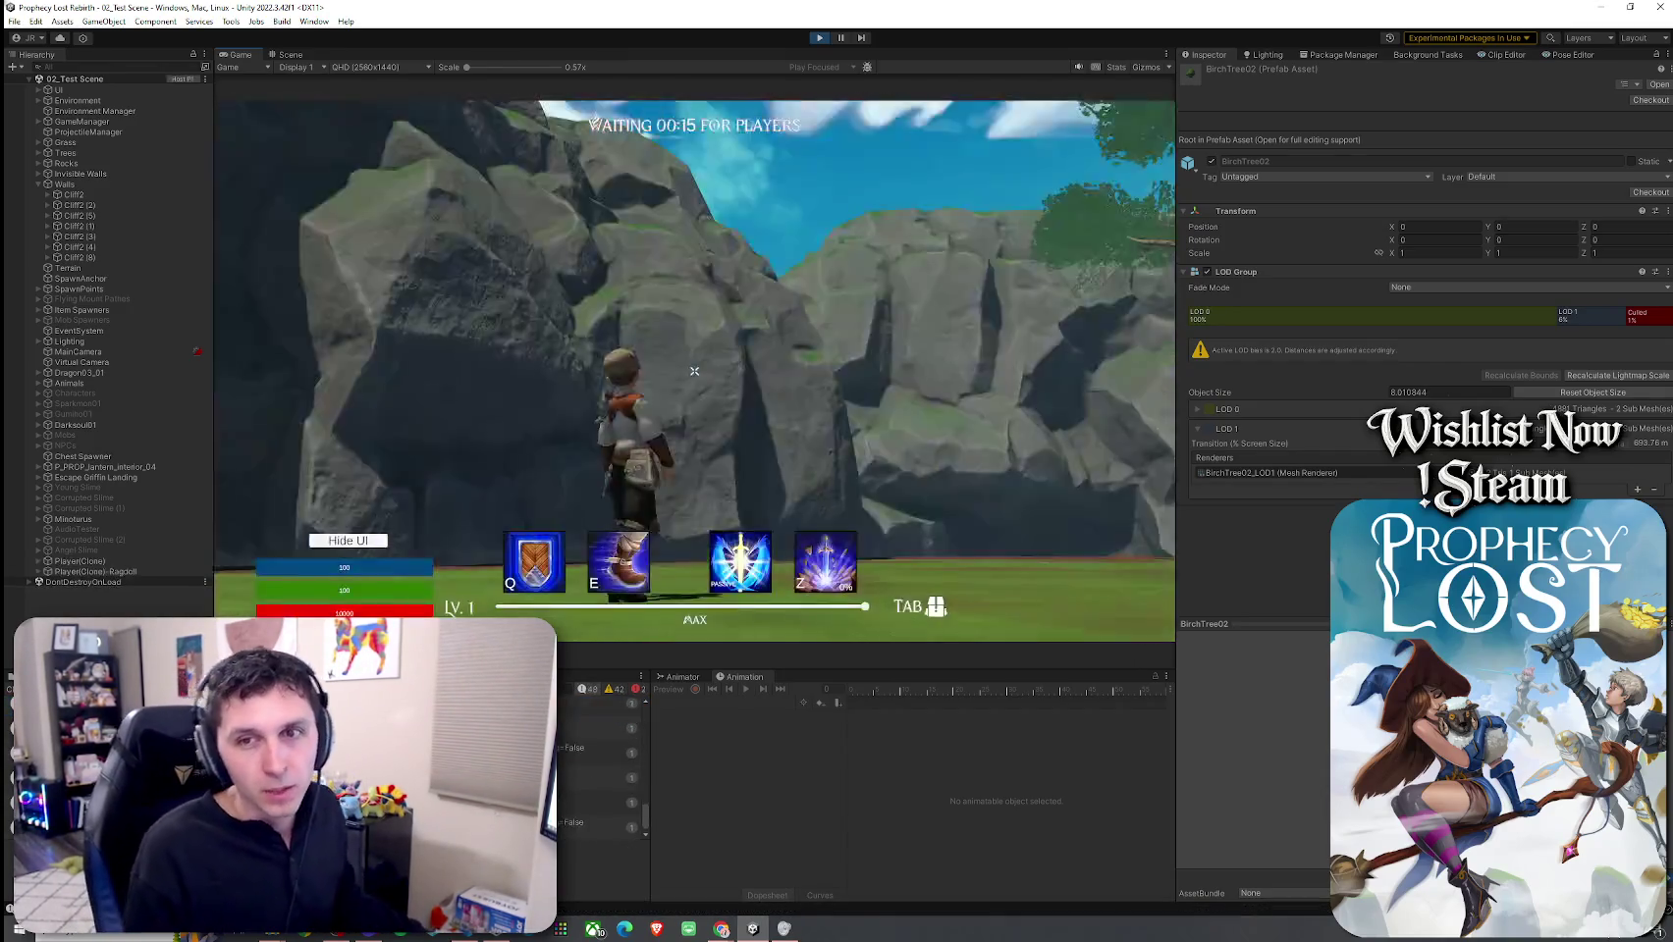
Step: Run the character across the grassy clearing toward and past the charging minotaur
key(w)
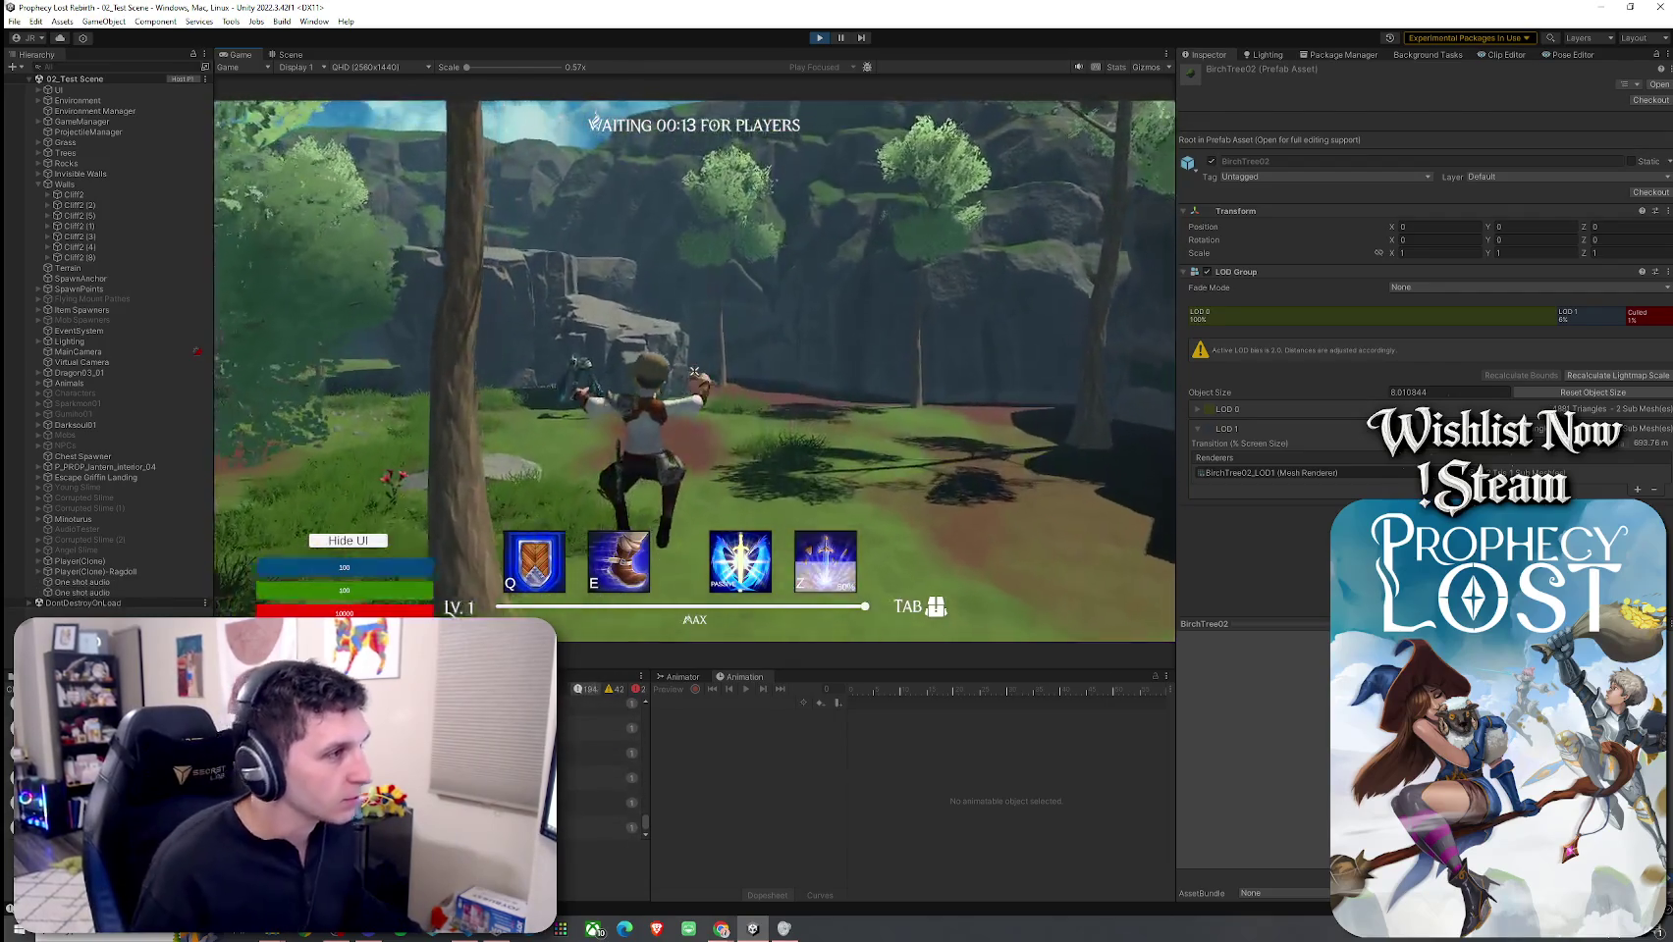
key(w)
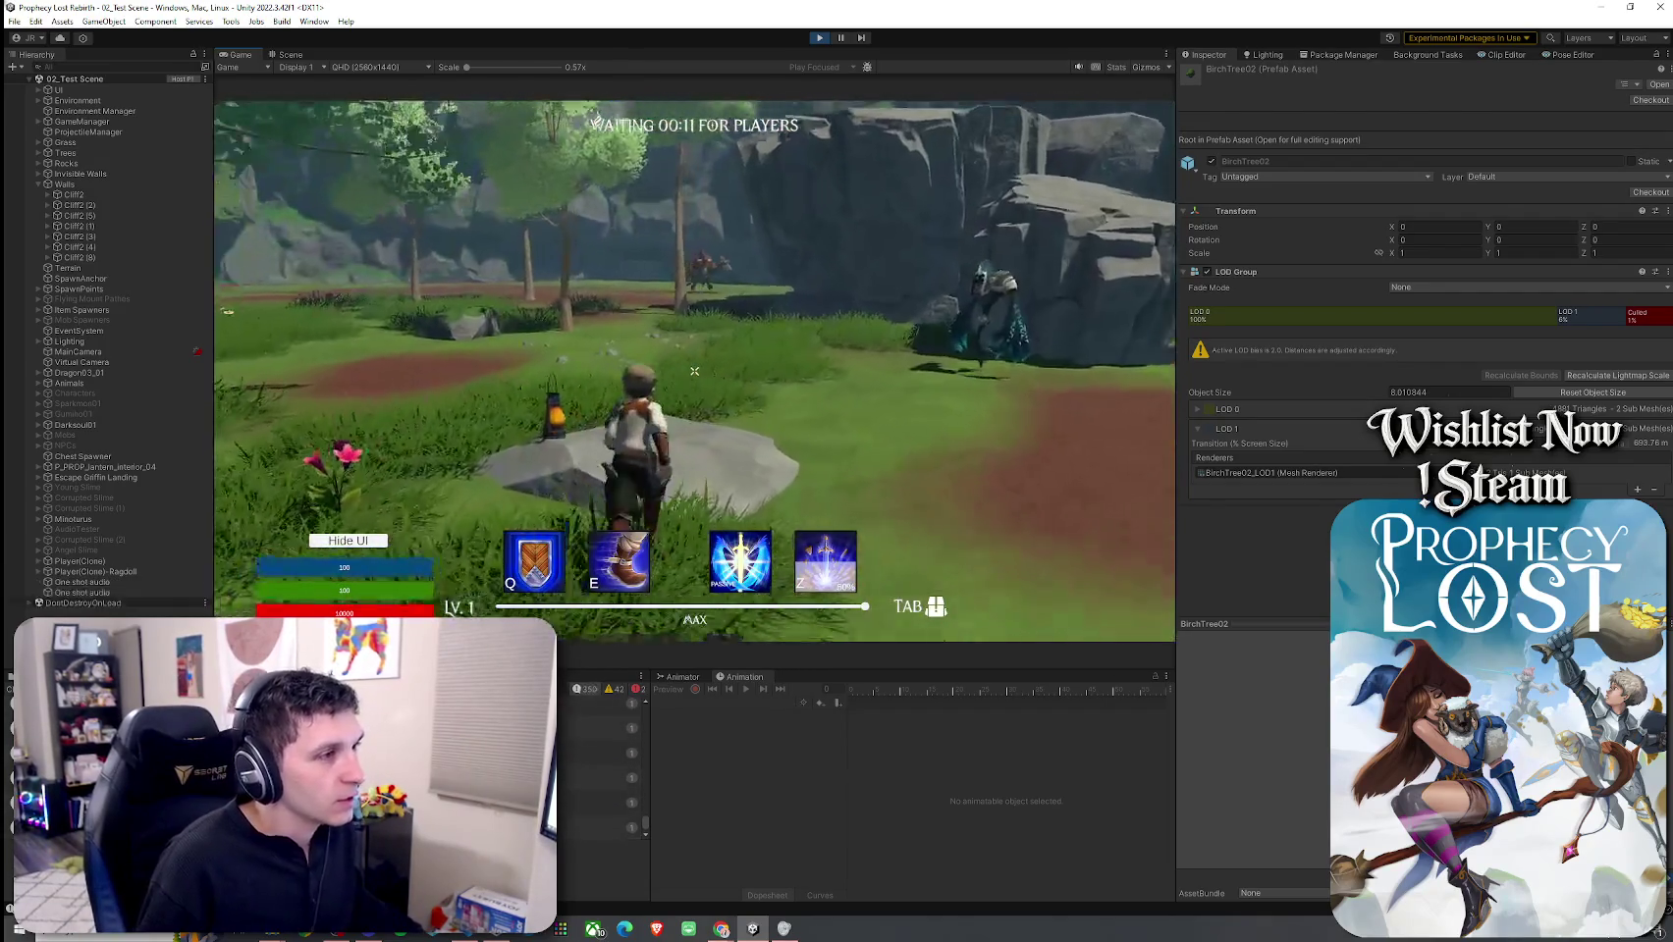
key(w)
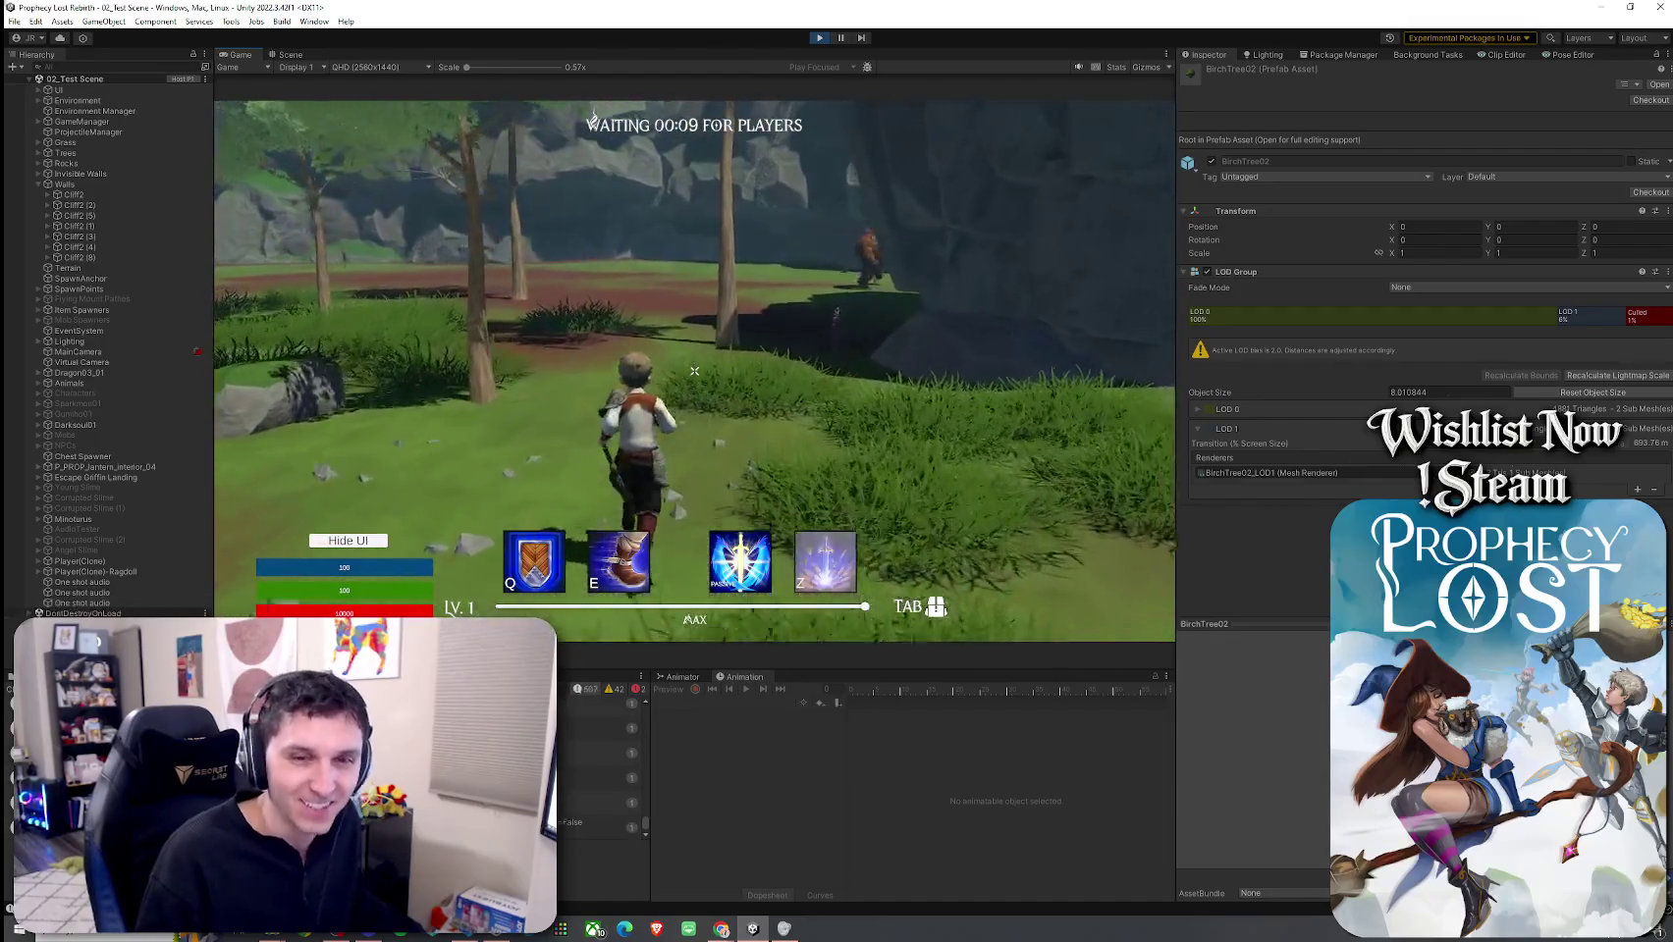
key(w)
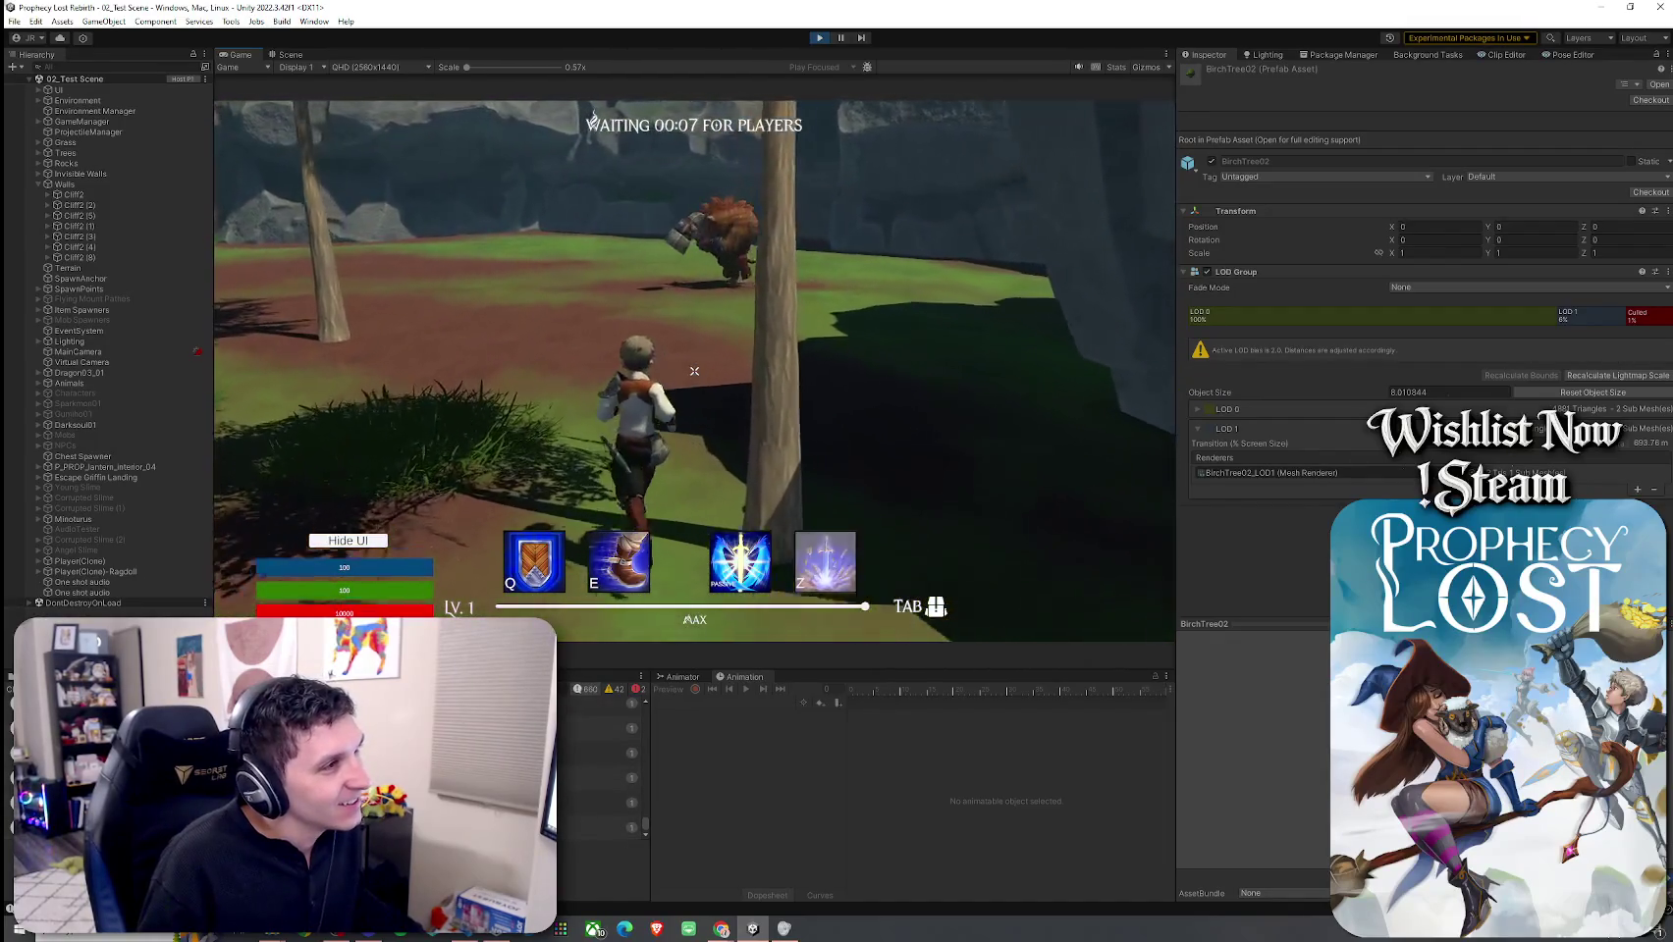
key(w)
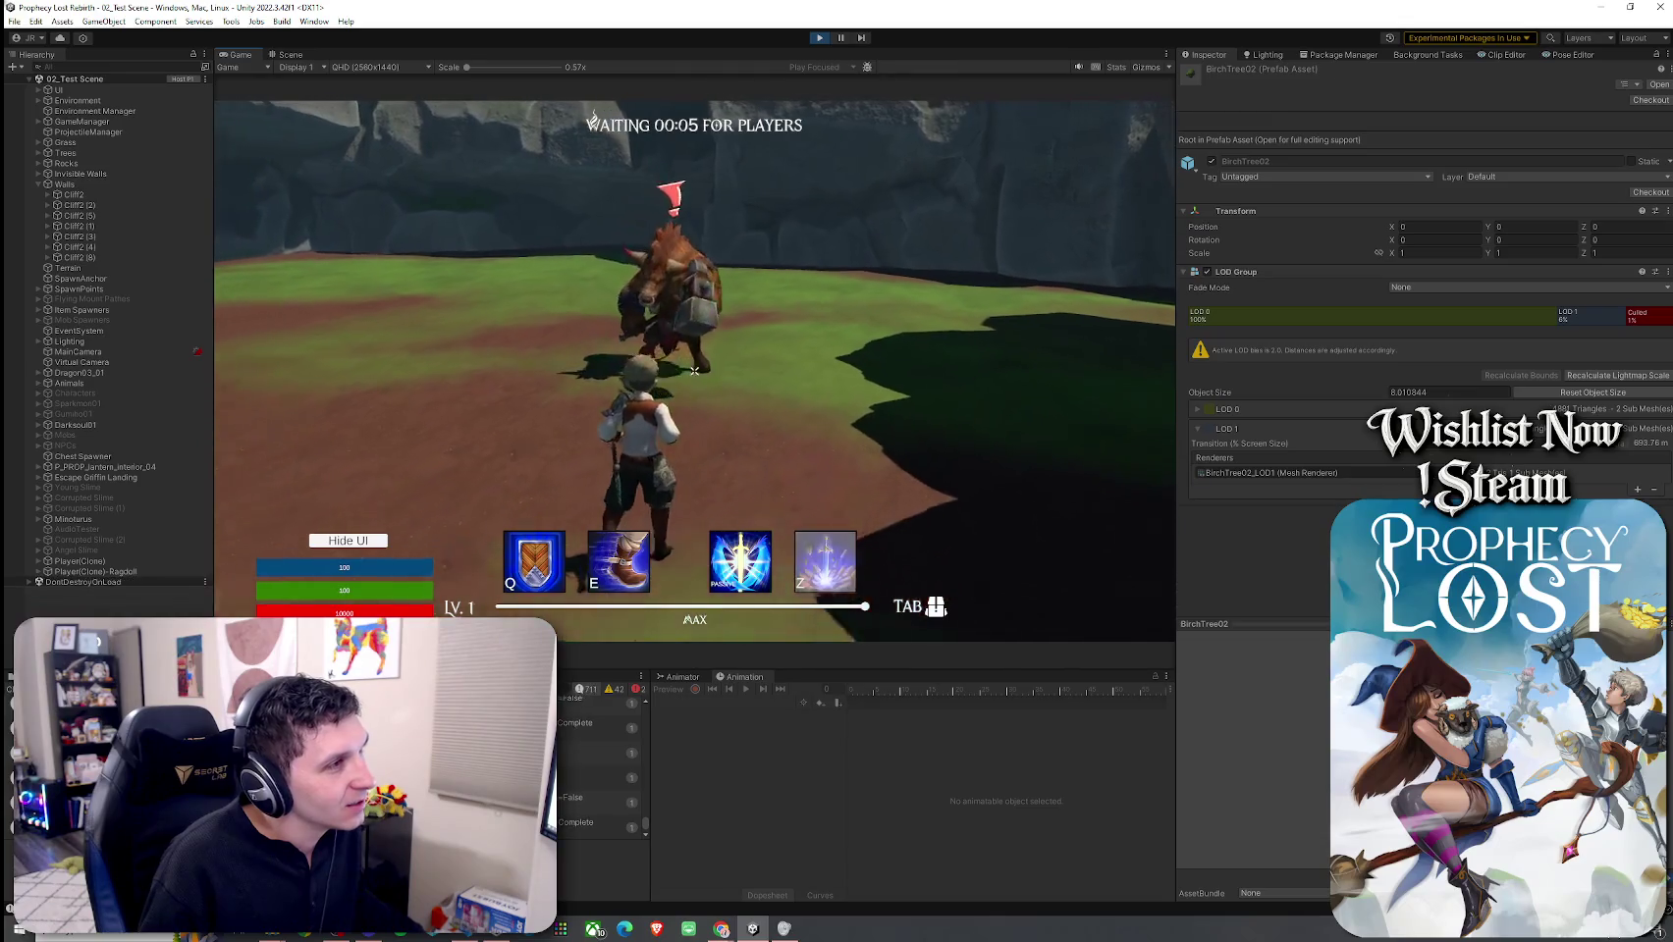
key(w)
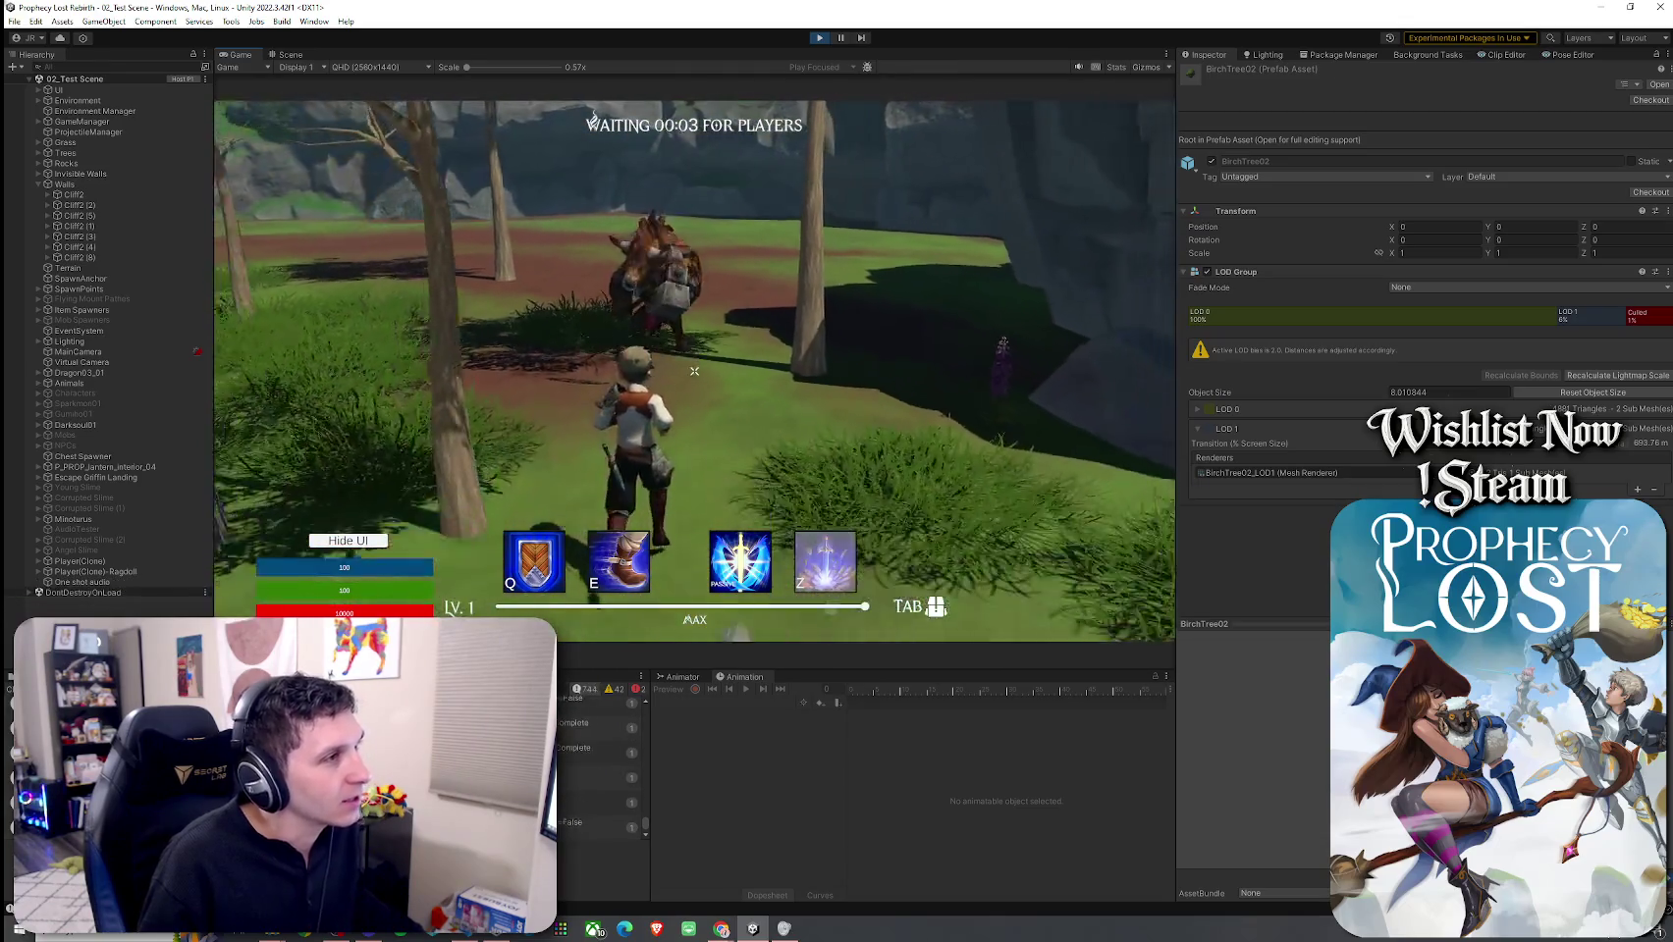
key(w)
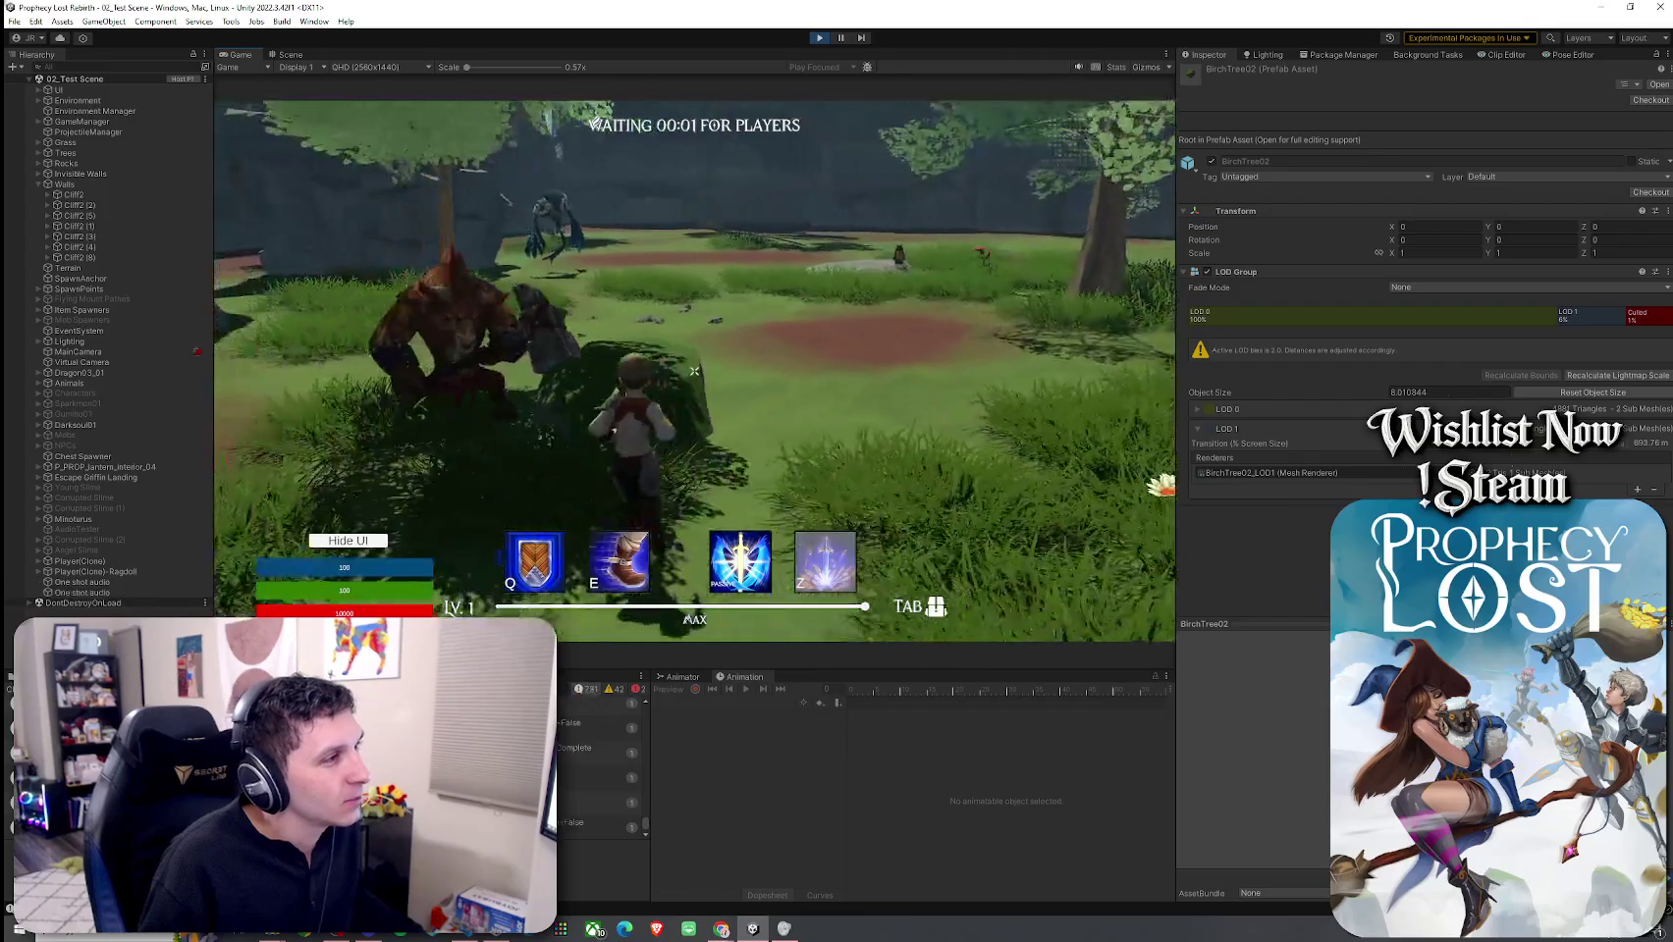
key(w)
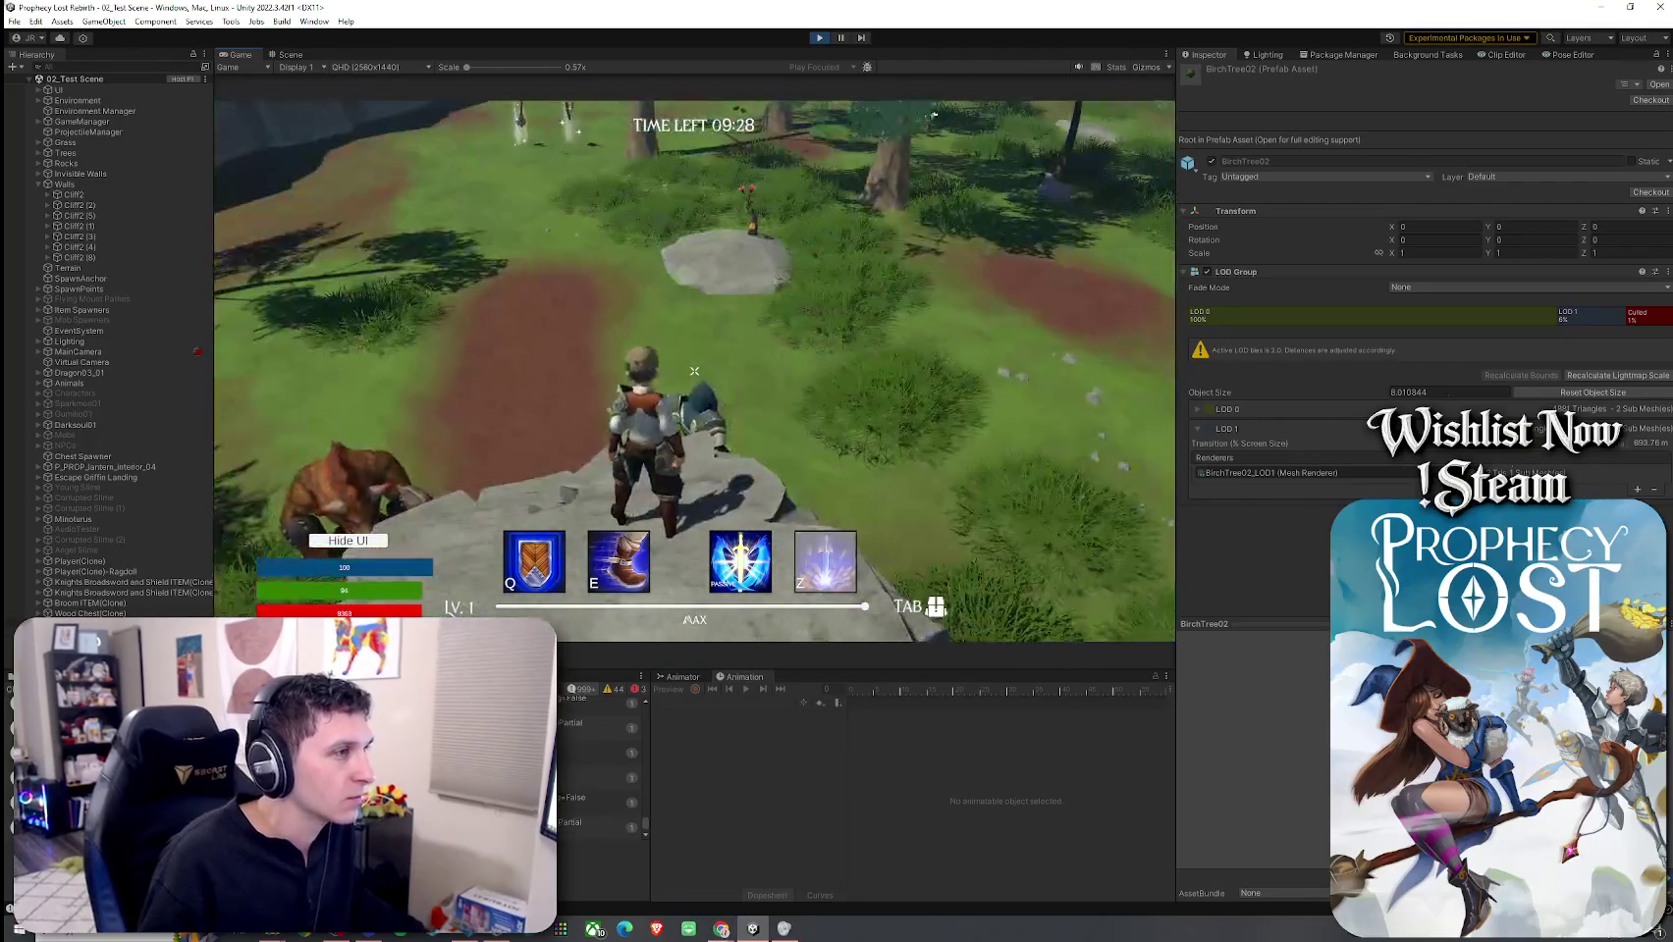
key(super)
Step: Exit Play mode, bring Unity to the front and save via File > Save Project
click(820, 37)
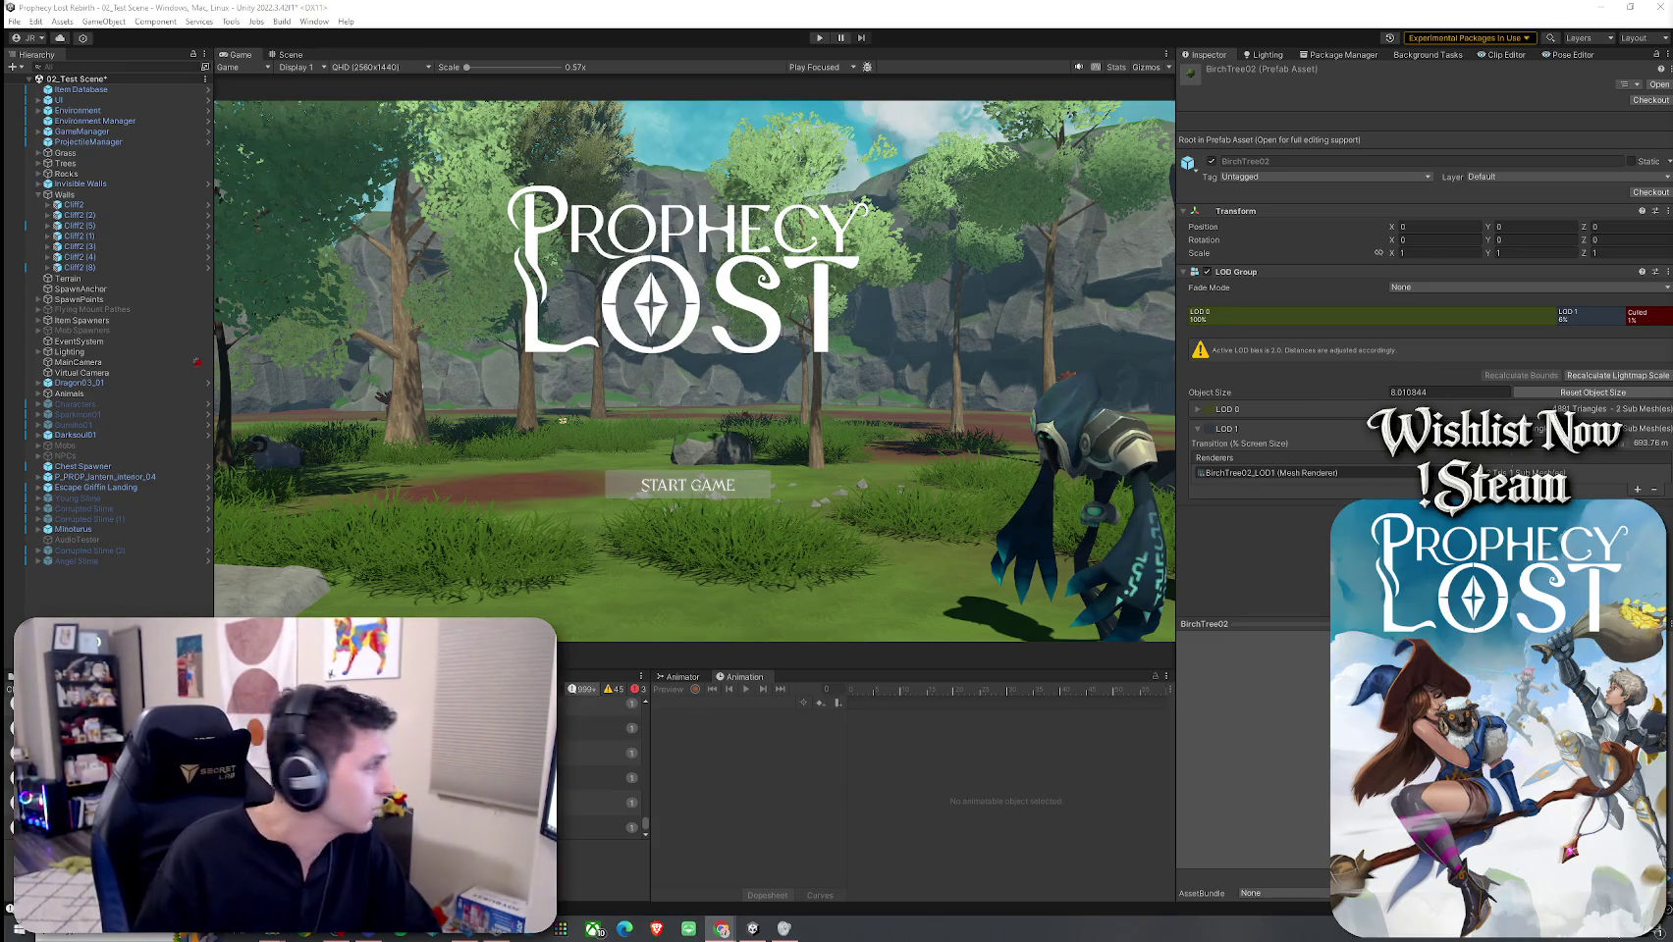
click(412, 46)
click(13, 21)
click(49, 147)
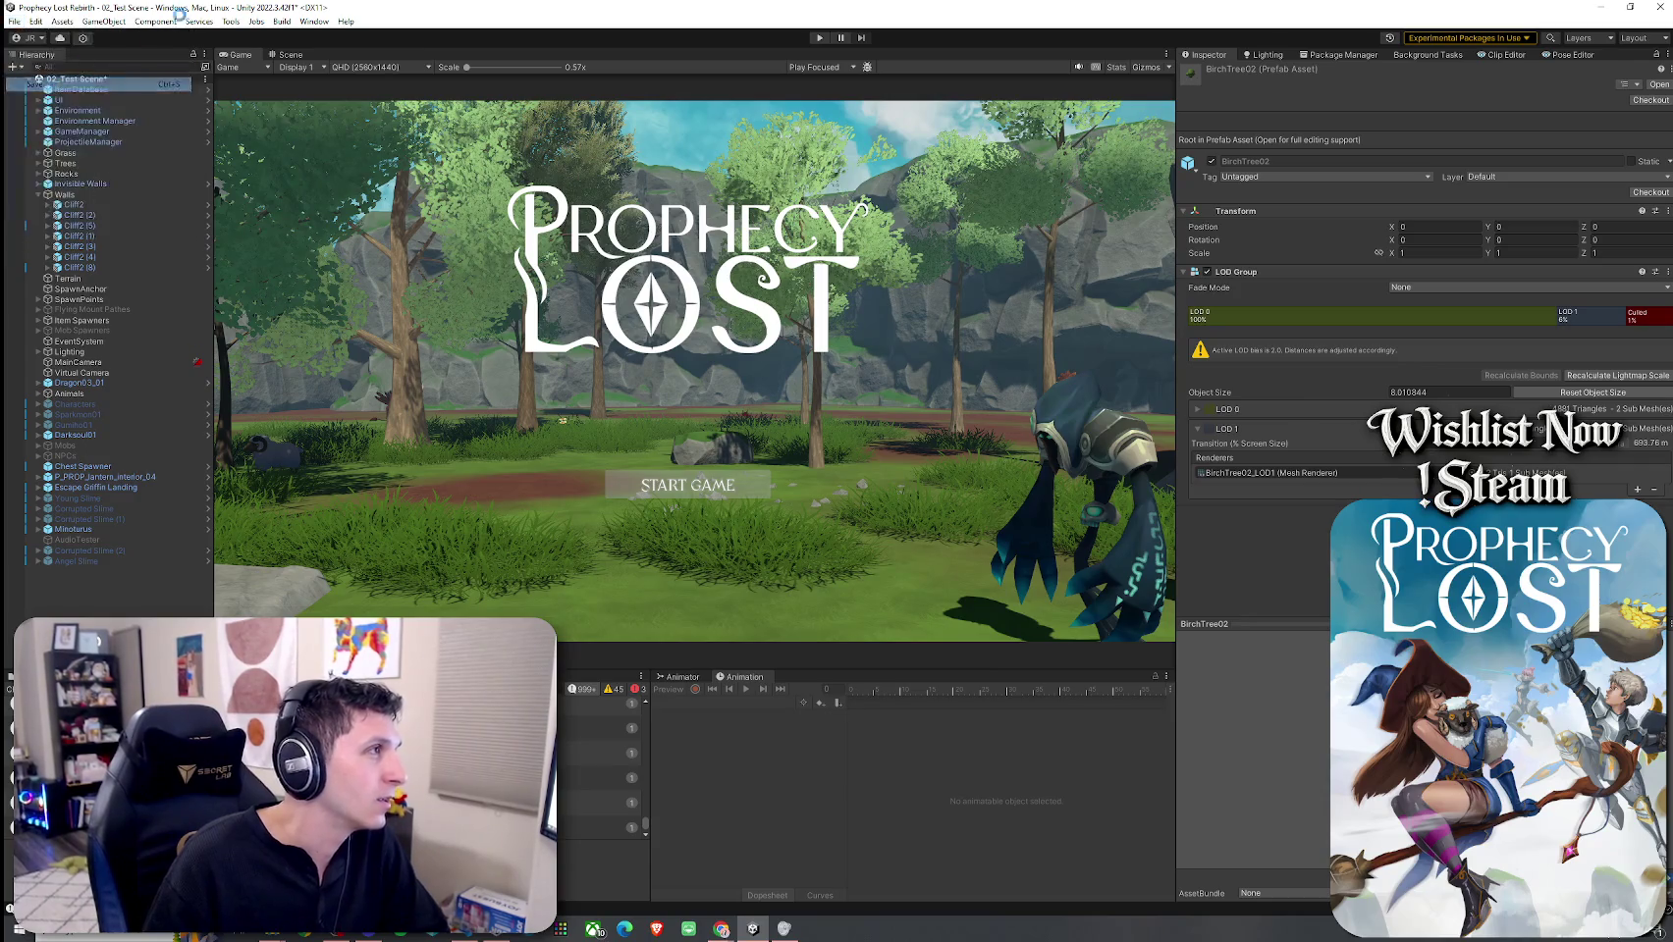